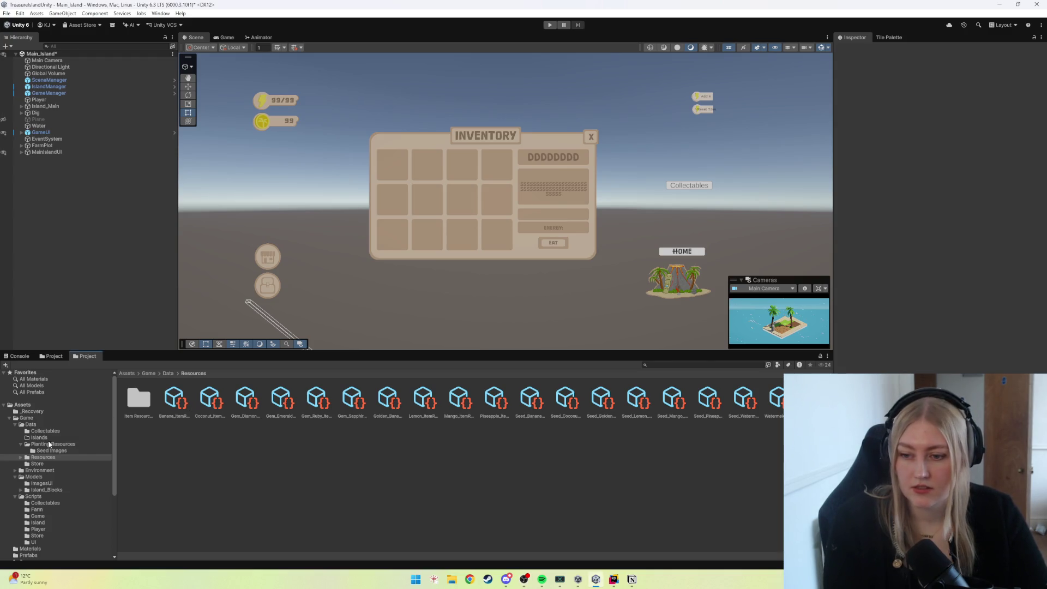
Review the coconut, lemon and banana seed shop items in the Store folder.
{"action": "left_click", "coordinate": [41, 464]}
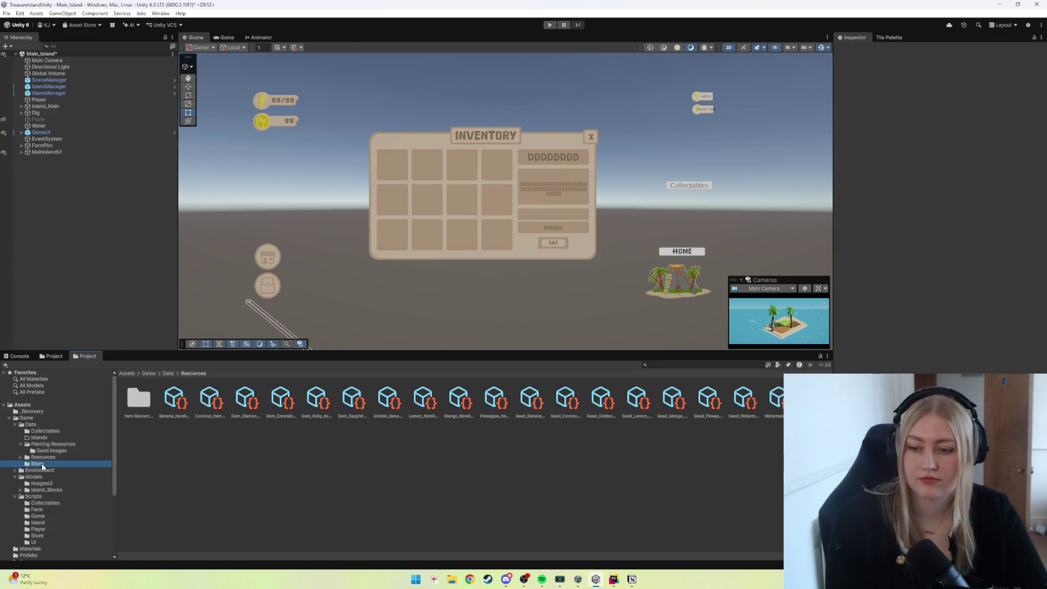
{"action": "left_click", "coordinate": [175, 401]}
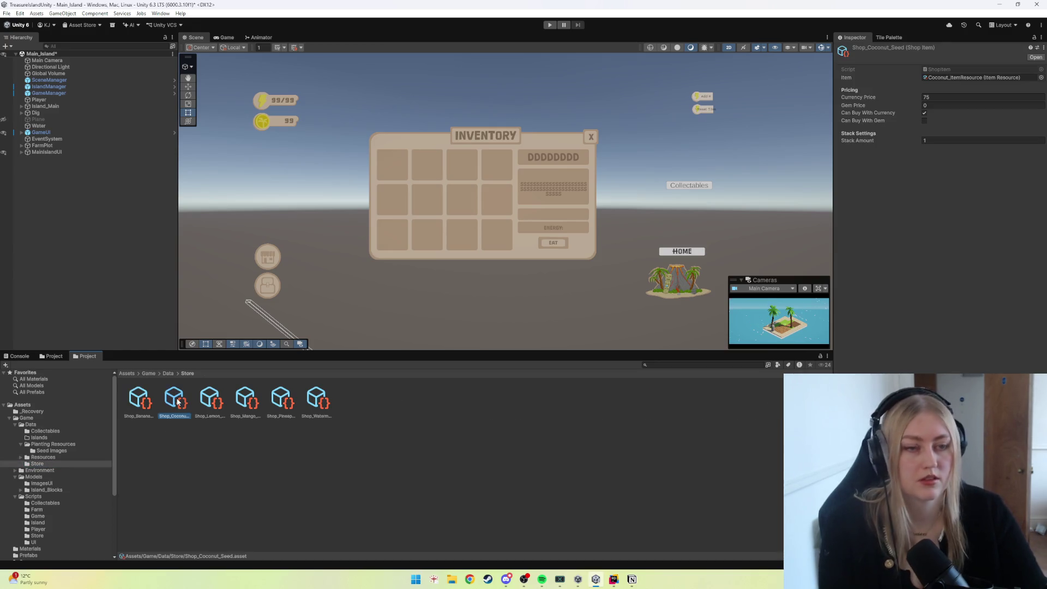
{"action": "left_click", "coordinate": [211, 401]}
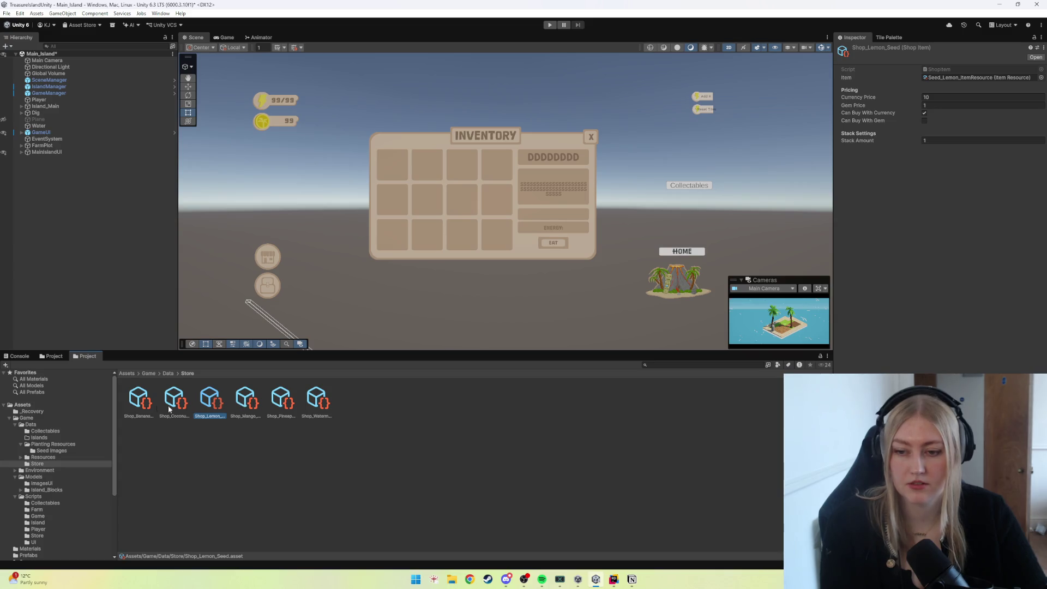
{"action": "left_click", "coordinate": [139, 401]}
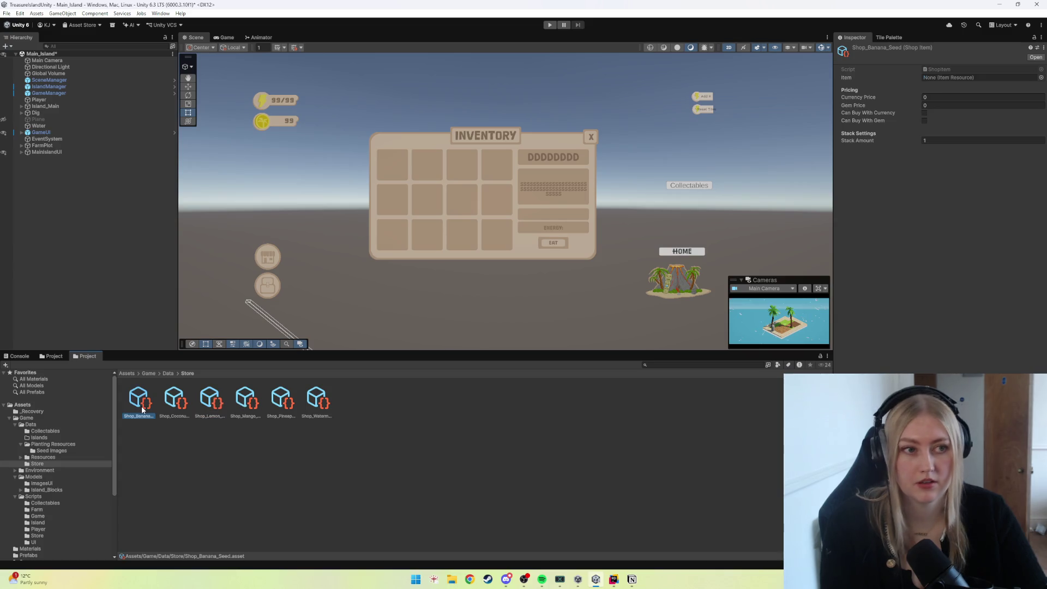
Assign Banana_ItemResource from Resources to the banana seed shop item's Item field.
{"action": "left_click", "coordinate": [42, 457]}
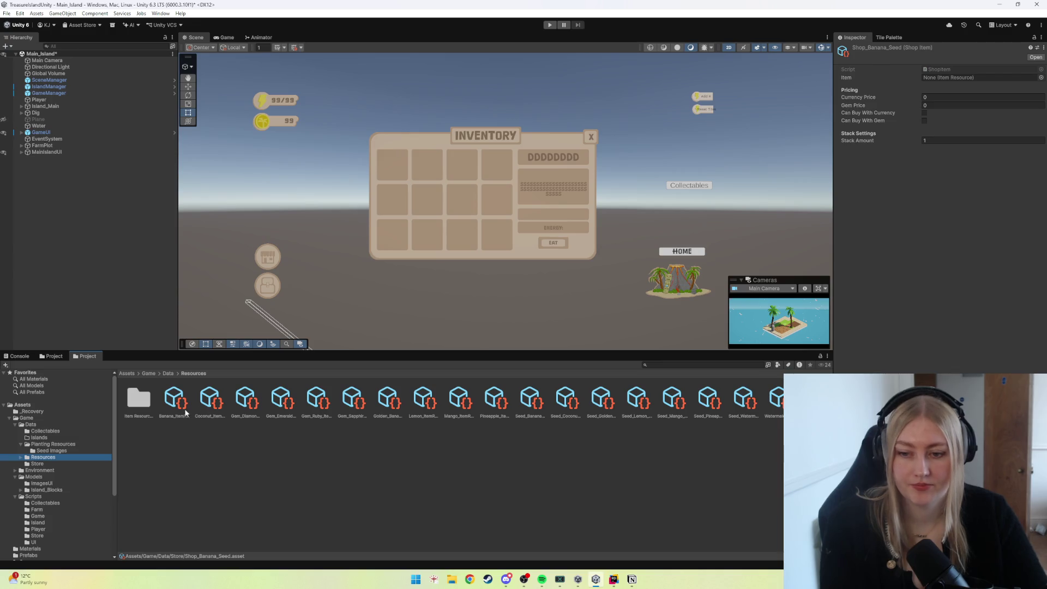
{"action": "left_click_drag", "start_coordinate": [175, 395], "coordinate": [974, 77]}
{"action": "left_click", "coordinate": [923, 98]}
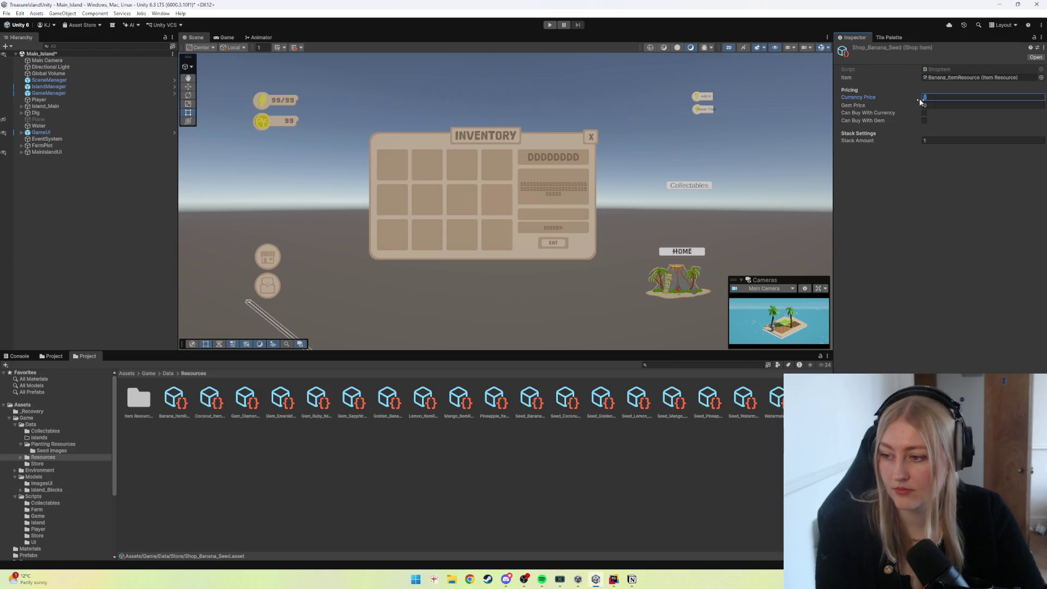
{"action": "type", "text": "100"}
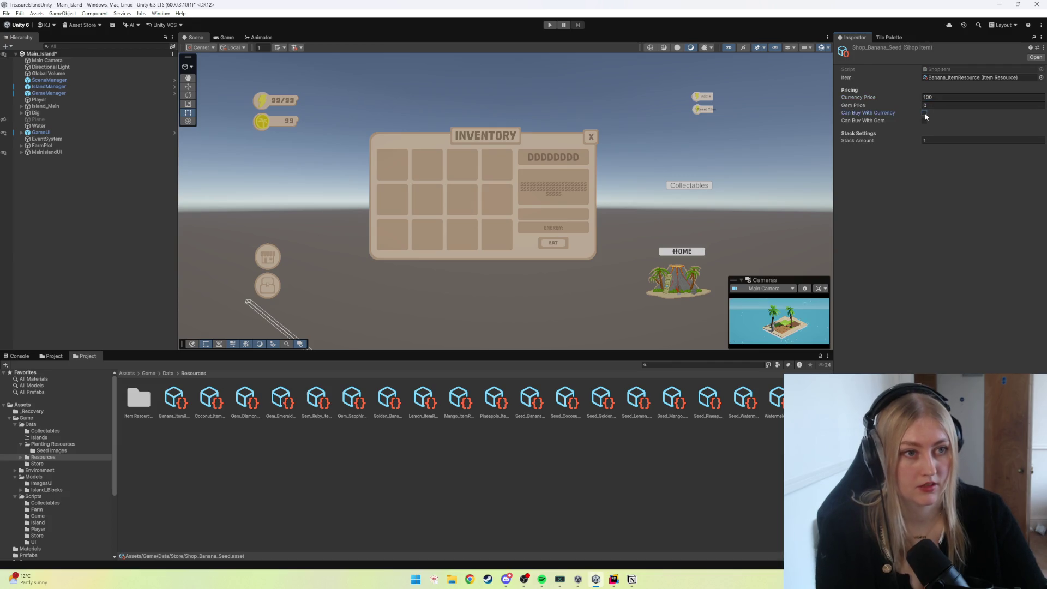
Price the banana seed at 100 currency and allow buying with currency.
{"action": "left_click", "coordinate": [925, 112]}
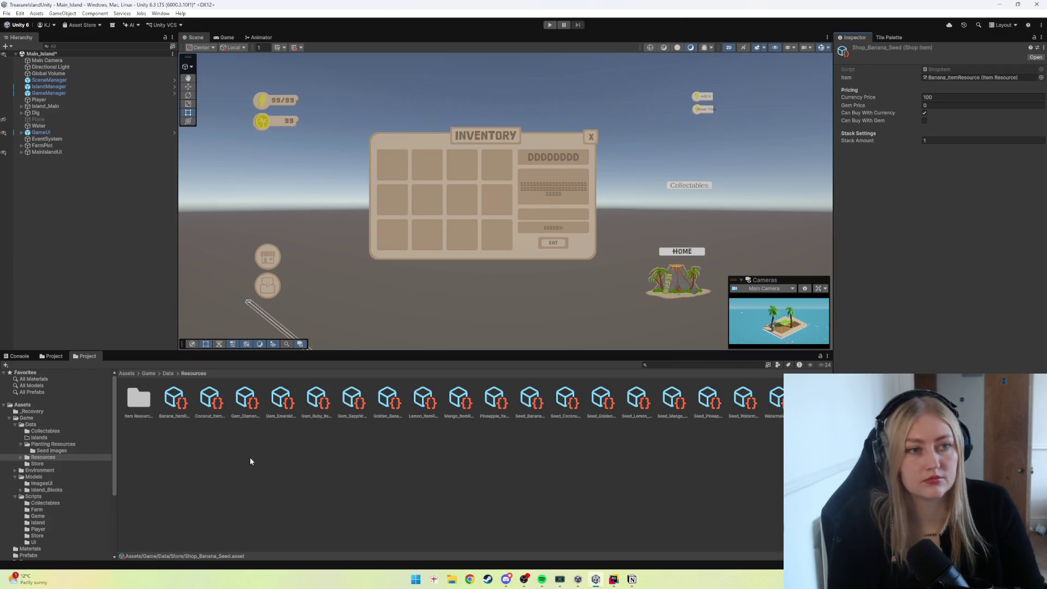
Link the mango seed shop item to Mango_ItemResource.
{"action": "left_click", "coordinate": [44, 462]}
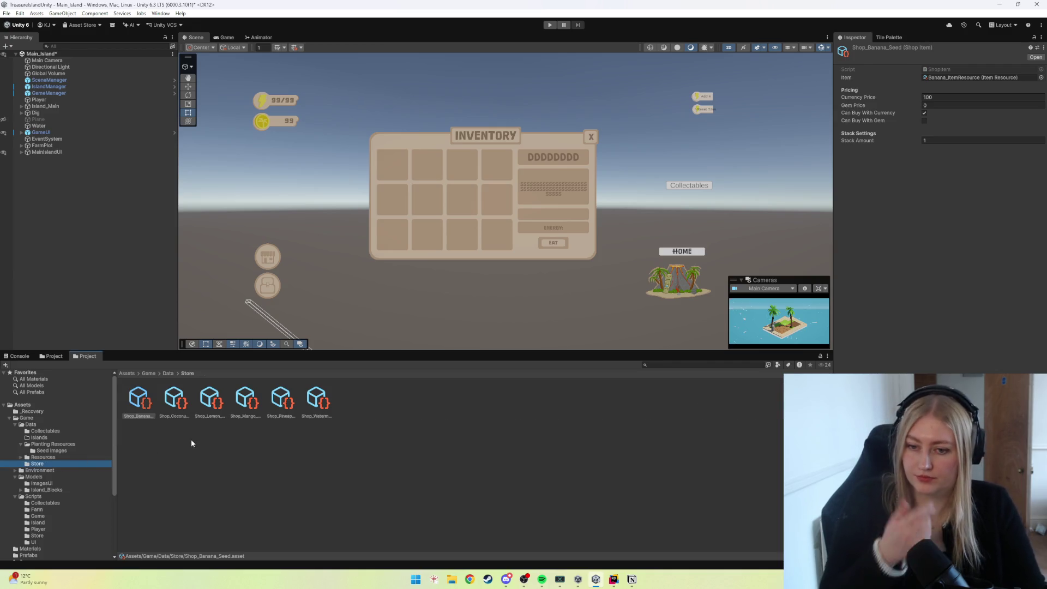
{"action": "left_click", "coordinate": [246, 410]}
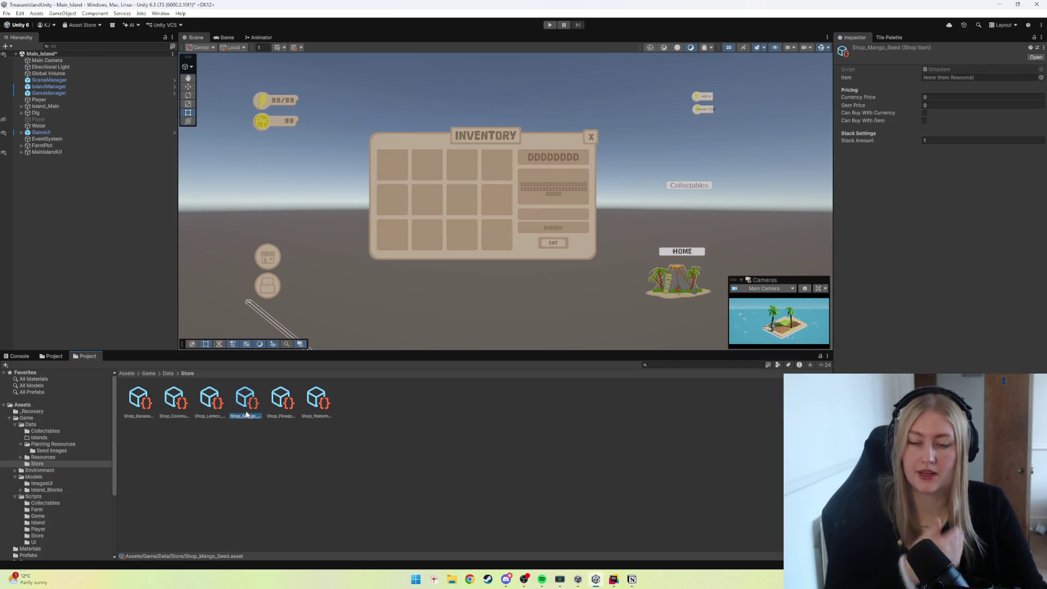
{"action": "left_click", "coordinate": [45, 457]}
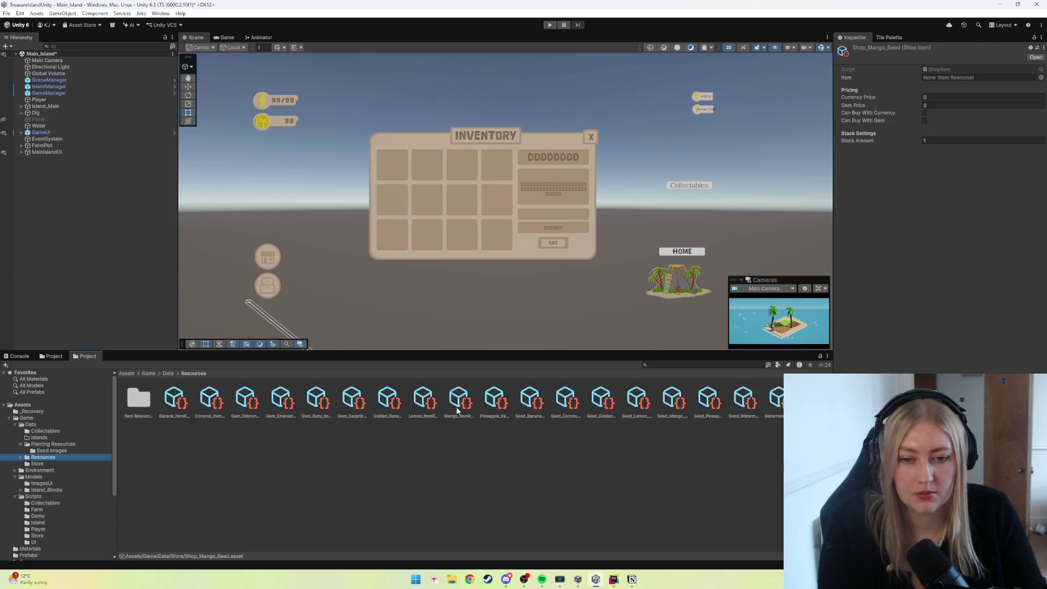
{"action": "left_click_drag", "start_coordinate": [457, 410], "coordinate": [965, 77]}
Price the mango seed at 125 currency and allow currency purchase.
{"action": "left_click", "coordinate": [924, 97]}
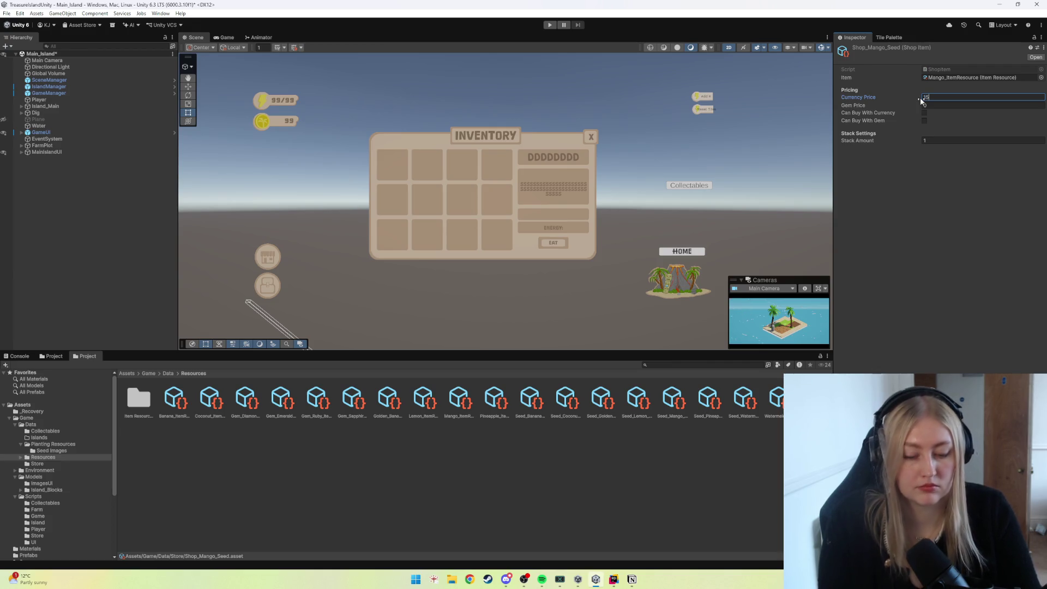
{"action": "type", "text": "125"}
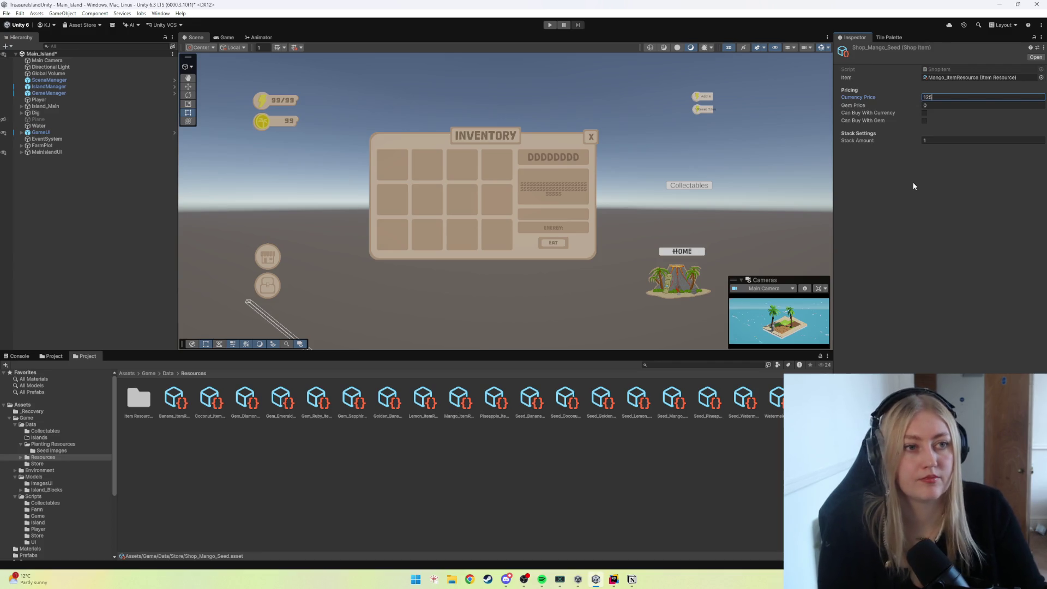
{"action": "left_click", "coordinate": [913, 186]}
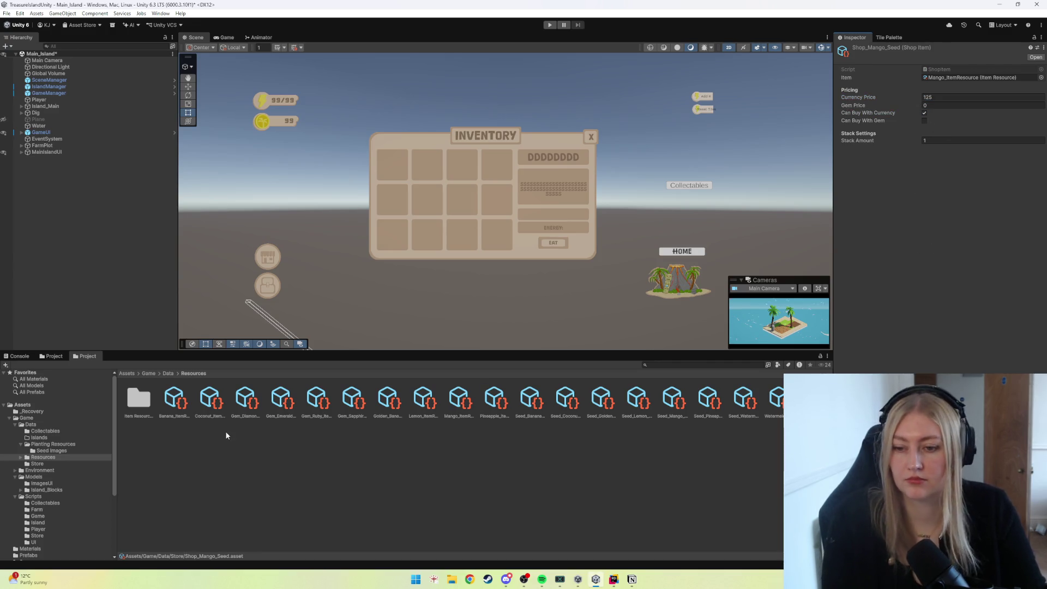
{"action": "left_click", "coordinate": [38, 464]}
{"action": "key", "text": "Up"}
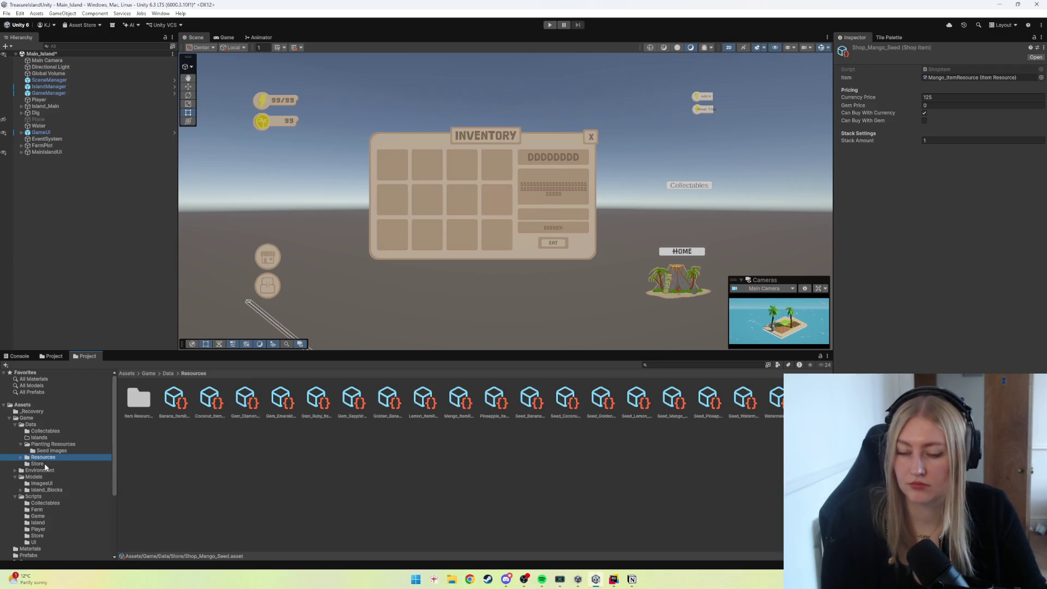
Review the pineapple and watermelon seed shop items in the Store folder.
{"action": "left_click", "coordinate": [45, 467]}
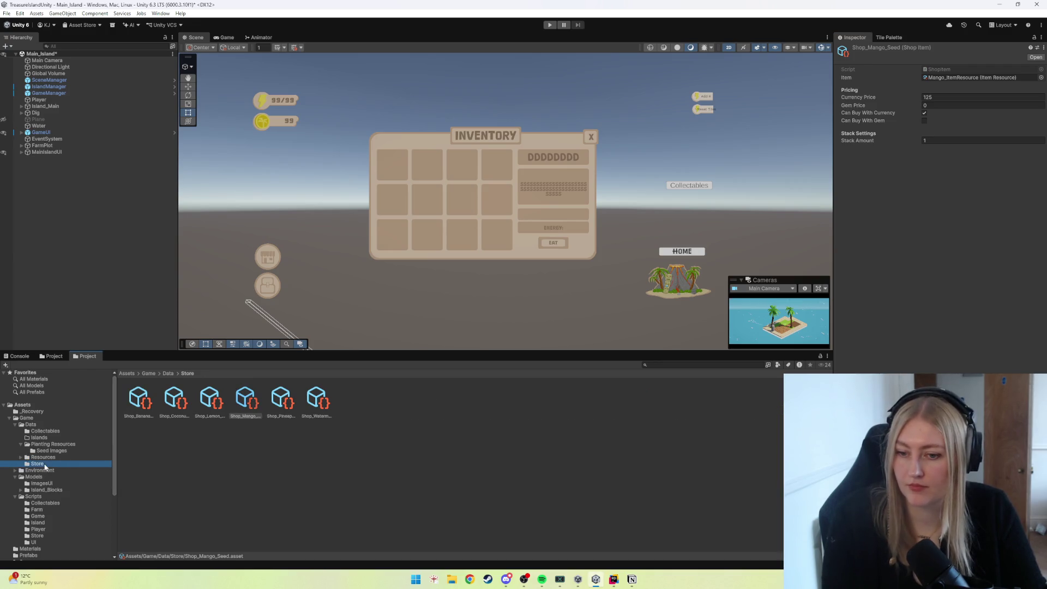
{"action": "left_click", "coordinate": [286, 408]}
{"action": "left_click", "coordinate": [313, 403]}
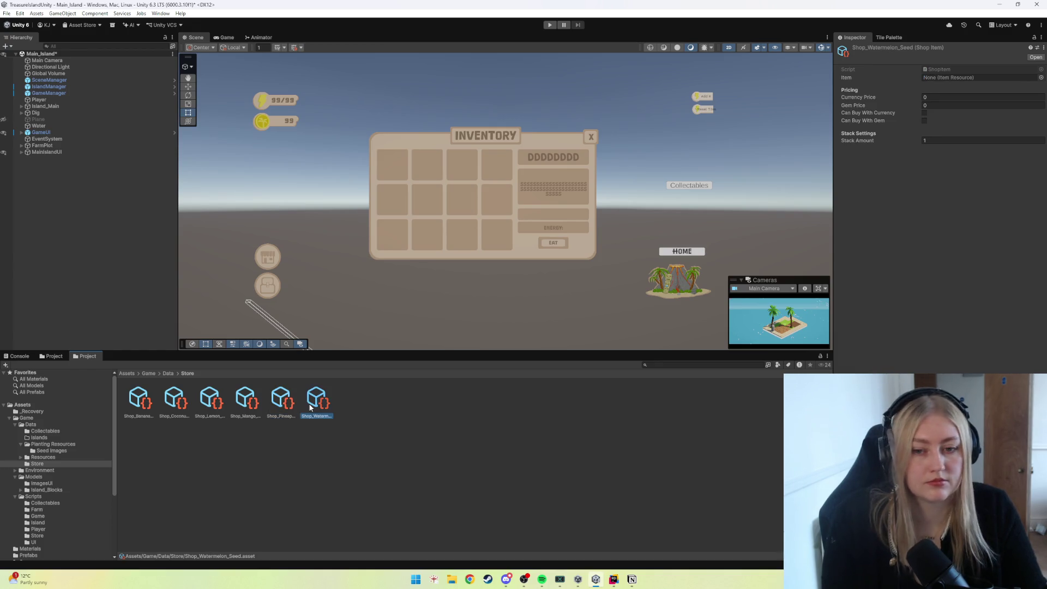
Link the watermelon seed shop item to Watermelon_ItemResource.
{"action": "left_click", "coordinate": [45, 457]}
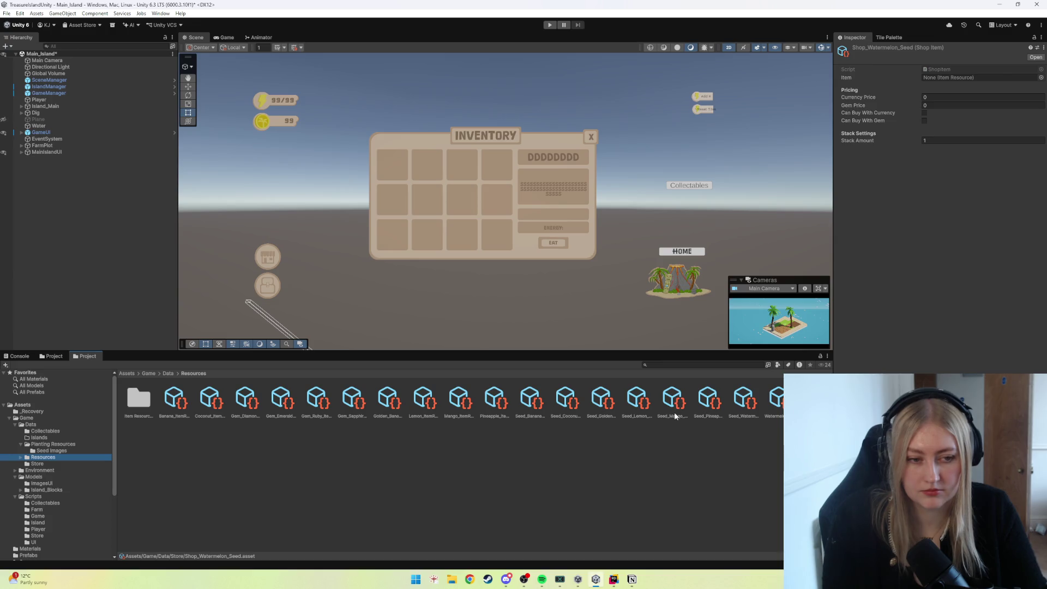
{"action": "left_click", "coordinate": [776, 401]}
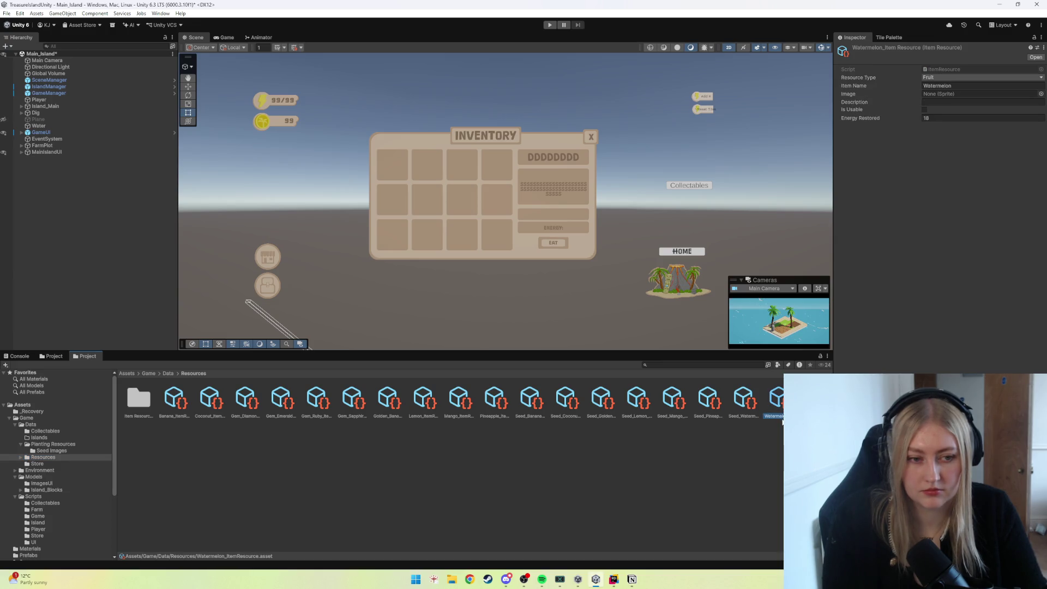
{"action": "left_click", "coordinate": [37, 464]}
{"action": "left_click", "coordinate": [318, 403]}
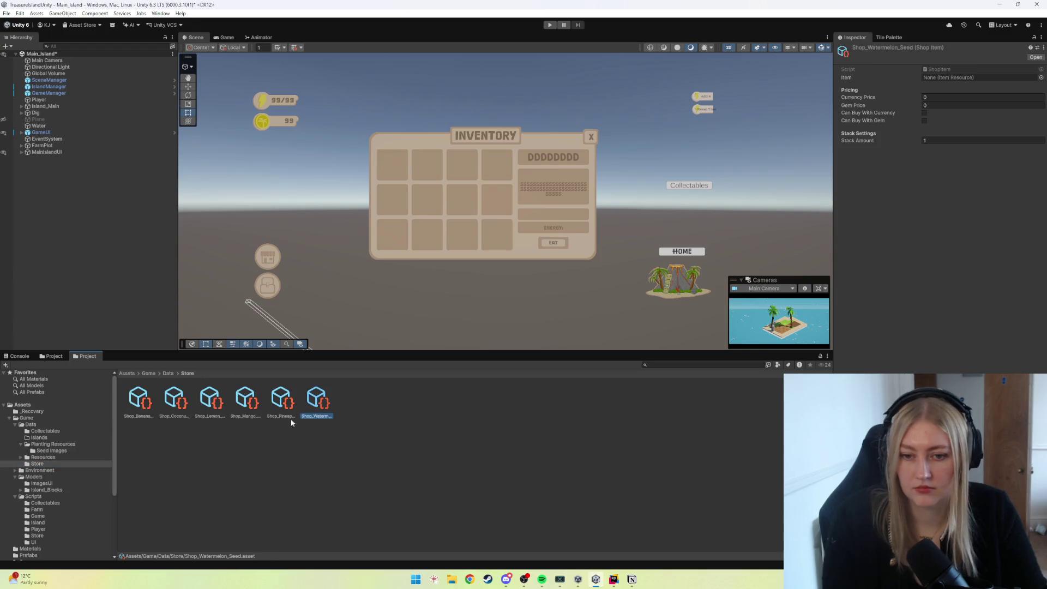
{"action": "left_click", "coordinate": [45, 458]}
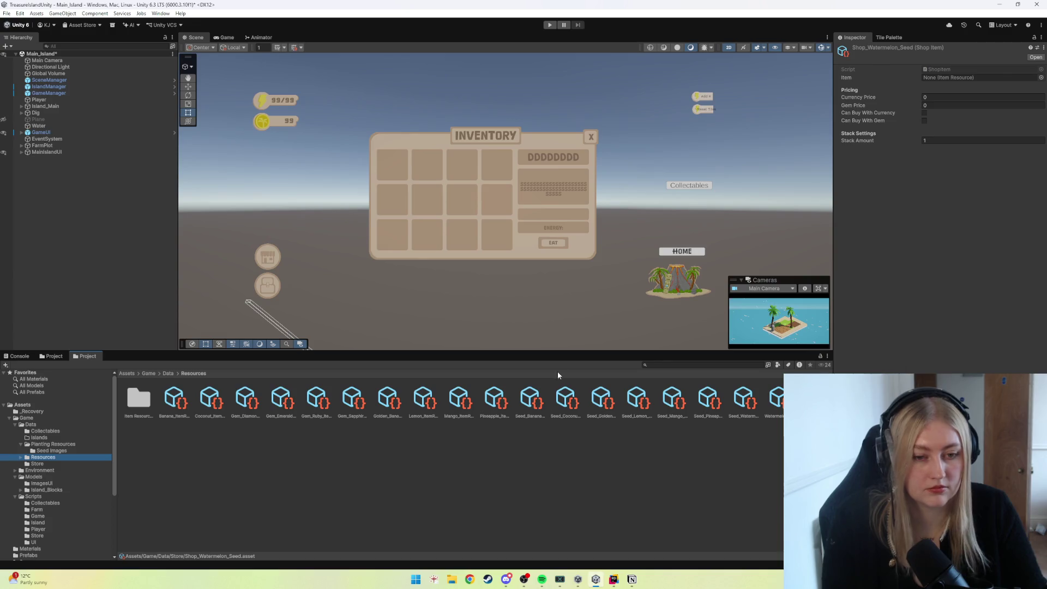
{"action": "left_click_drag", "start_coordinate": [774, 397], "coordinate": [973, 77]}
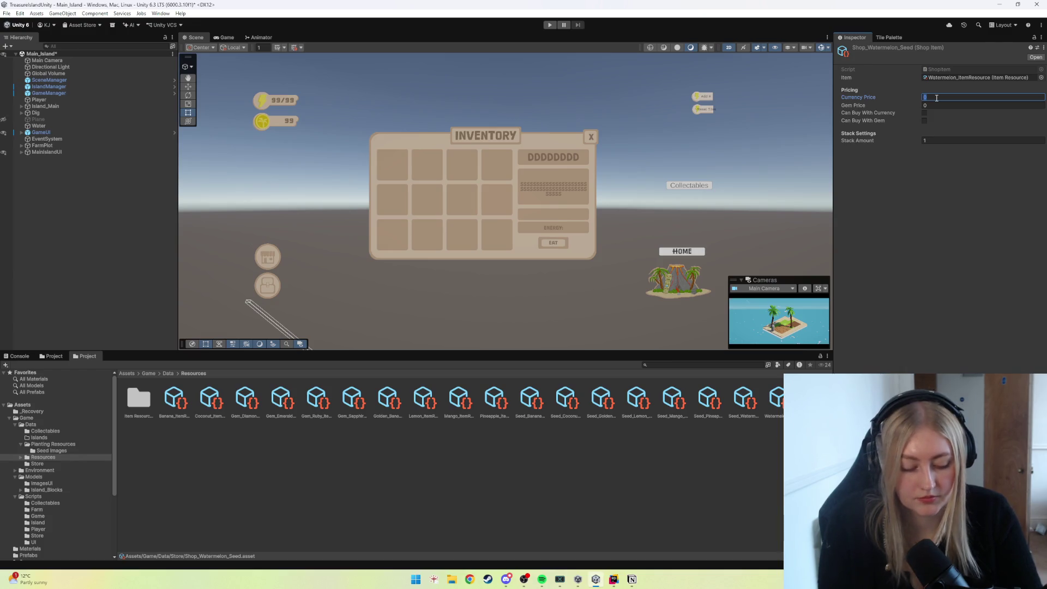
{"action": "type", "text": "00"}
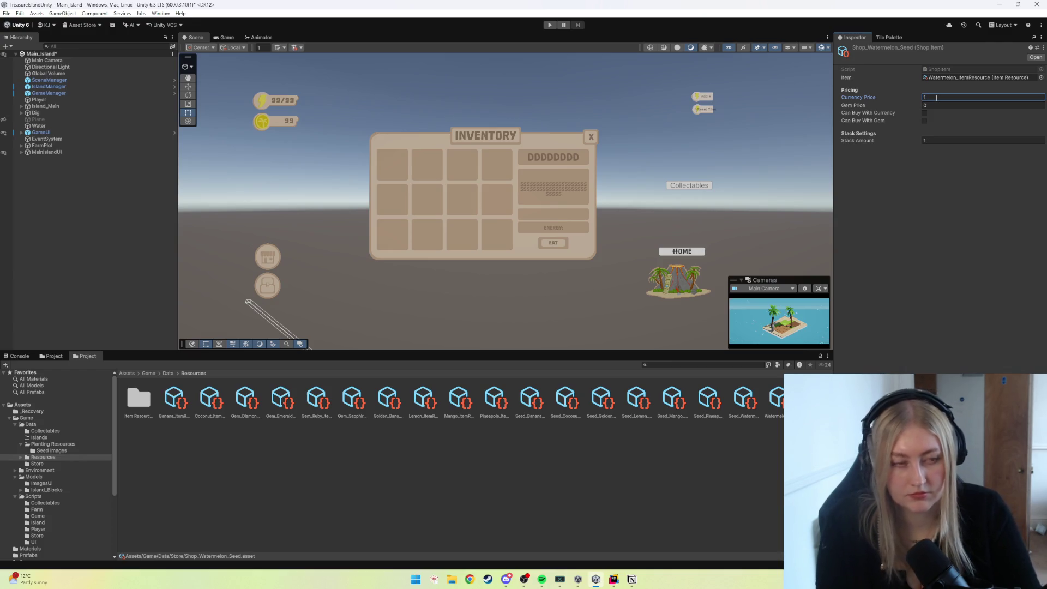
Price the watermelon seed at 100 currency and 1 gem, allowing currency purchase.
{"action": "left_click", "coordinate": [924, 111]}
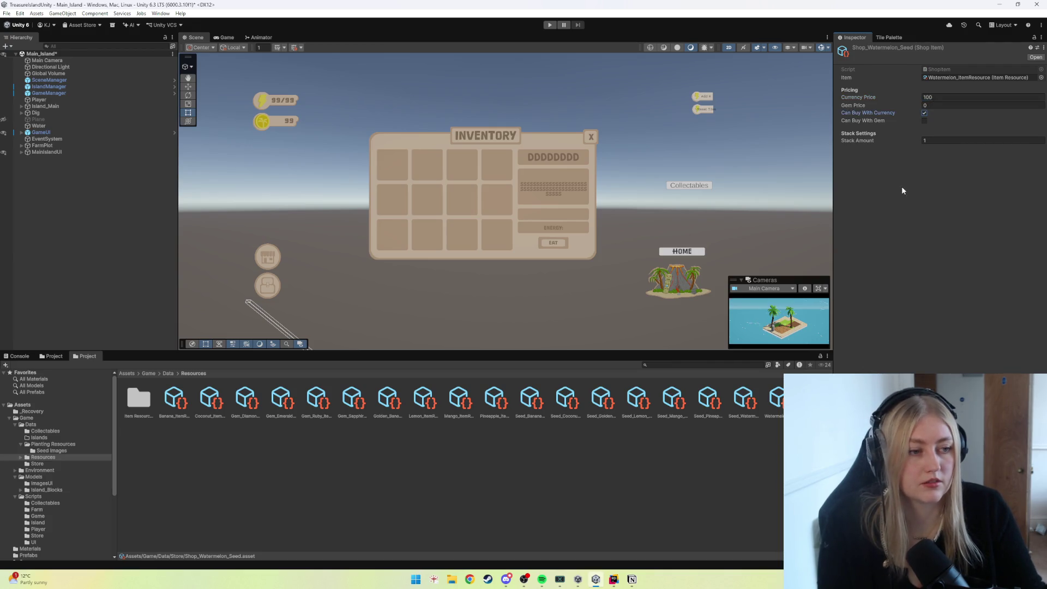
{"action": "type", "text": "1"}
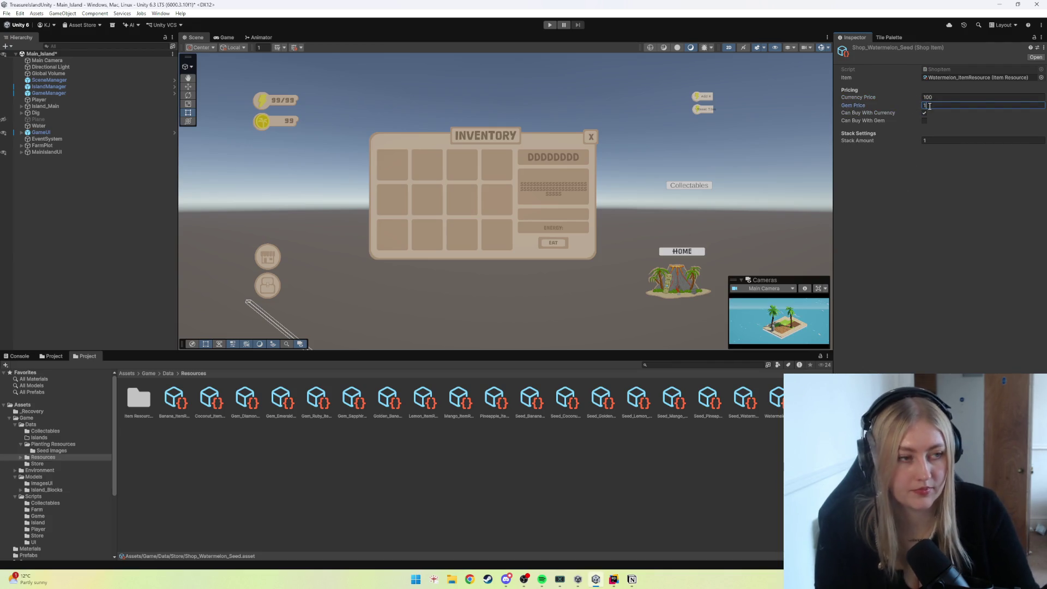
{"action": "left_click", "coordinate": [925, 235]}
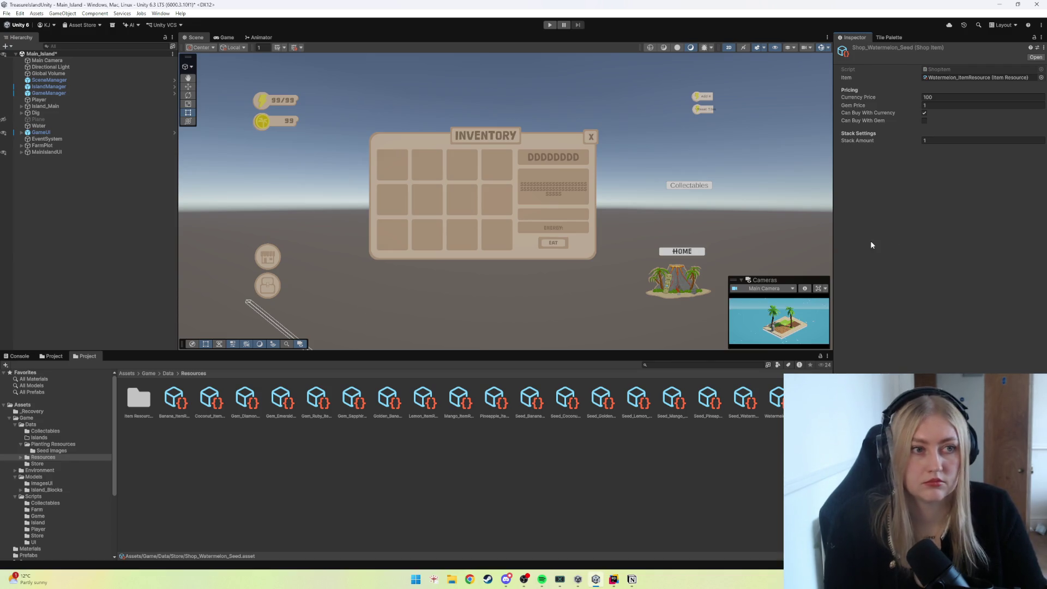
{"action": "left_click", "coordinate": [122, 456]}
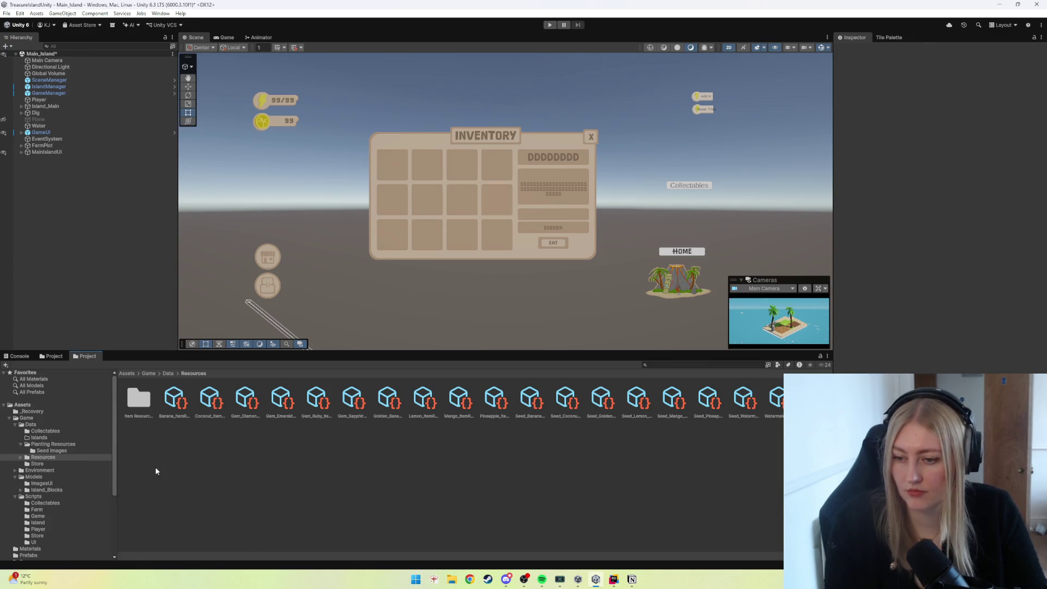
Launch Blender 5.0 from the Start menu search.
{"action": "left_click", "coordinate": [416, 579]}
{"action": "type", "text": "blender 5.0"}
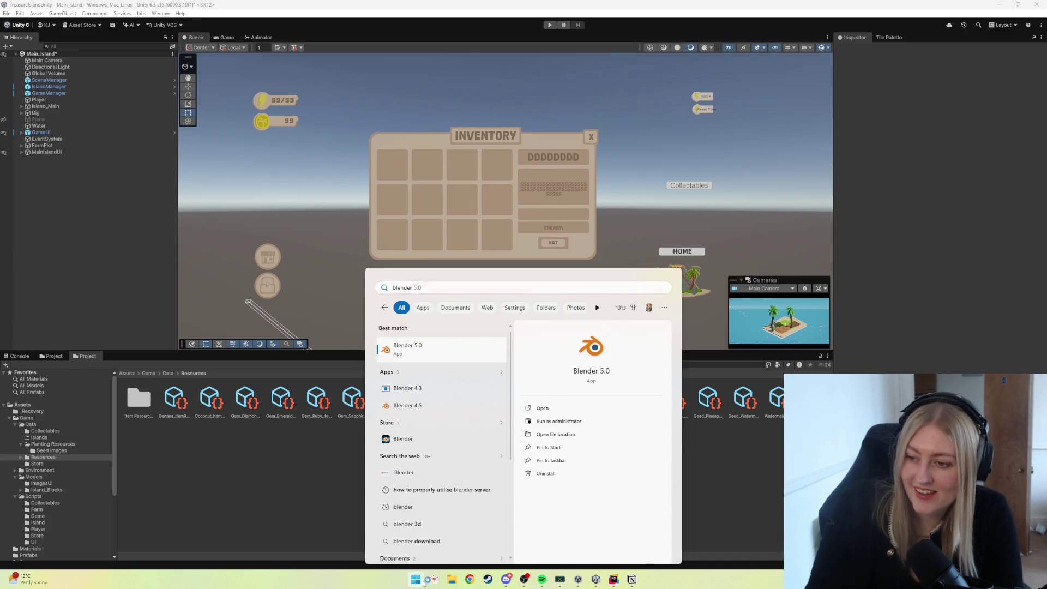
{"action": "key", "text": "Return"}
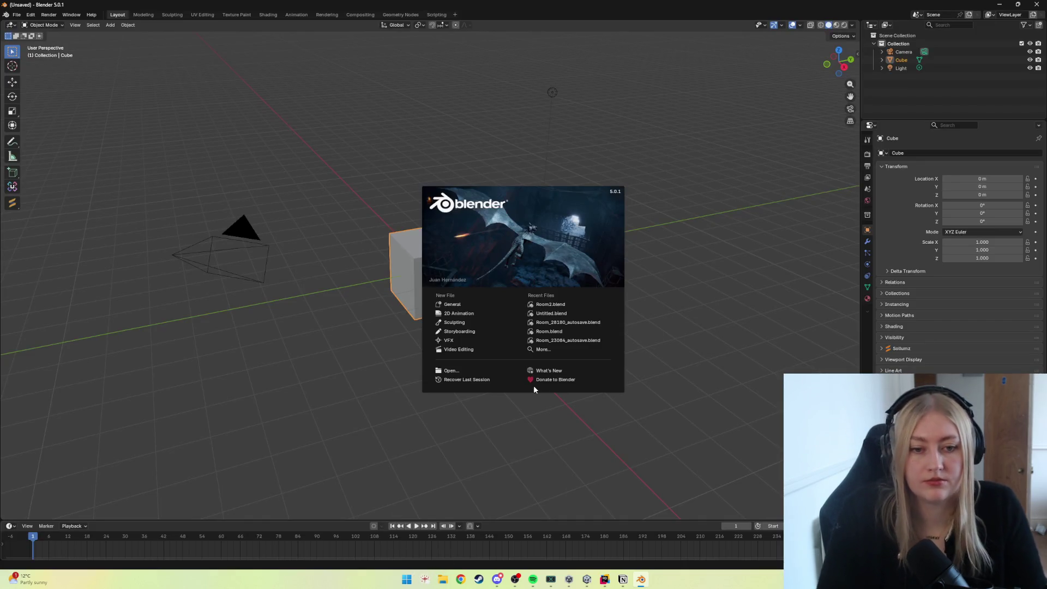
Load the gridmap_blocks file and view the pineapple garden.
{"action": "left_click", "coordinate": [455, 305]}
{"action": "left_click", "coordinate": [17, 14]}
{"action": "left_click", "coordinate": [164, 54]}
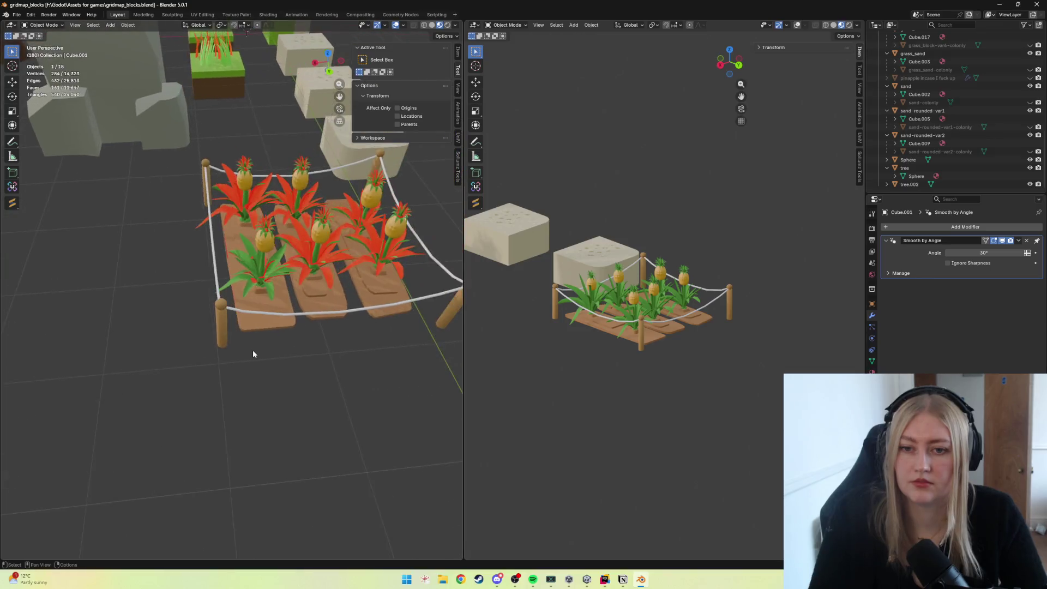
{"action": "mouse_move", "coordinate": [252, 350]}
{"action": "middle_mouse_down"}
{"action": "mouse_move", "coordinate": [307, 337]}
{"action": "mouse_move", "coordinate": [248, 373]}
{"action": "mouse_move", "coordinate": [251, 359]}
{"action": "middle_mouse_up"}
{"action": "scroll", "coordinate": [310, 335], "scroll_direction": "up", "scroll_amount": 3}
{"action": "scroll", "coordinate": [254, 361], "scroll_direction": "up", "scroll_amount": 2}
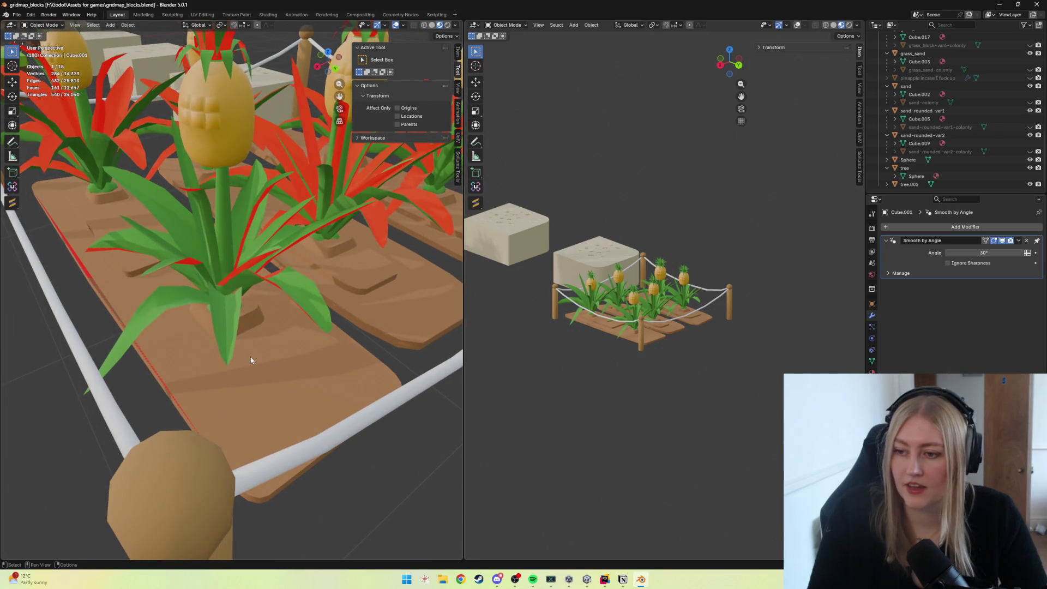
Return to the Unity editor and start a play test.
{"action": "left_click", "coordinate": [586, 579]}
{"action": "left_click", "coordinate": [549, 24]}
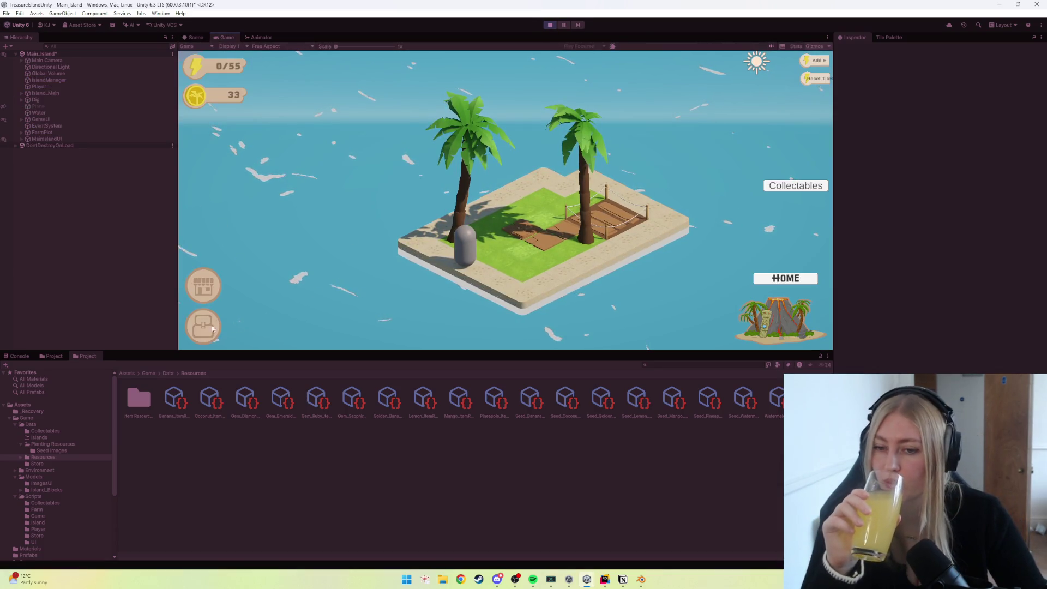
Stop the game and set GameManager Resource Inventory Elements 2 and 3 to 1.
{"action": "left_click", "coordinate": [549, 25]}
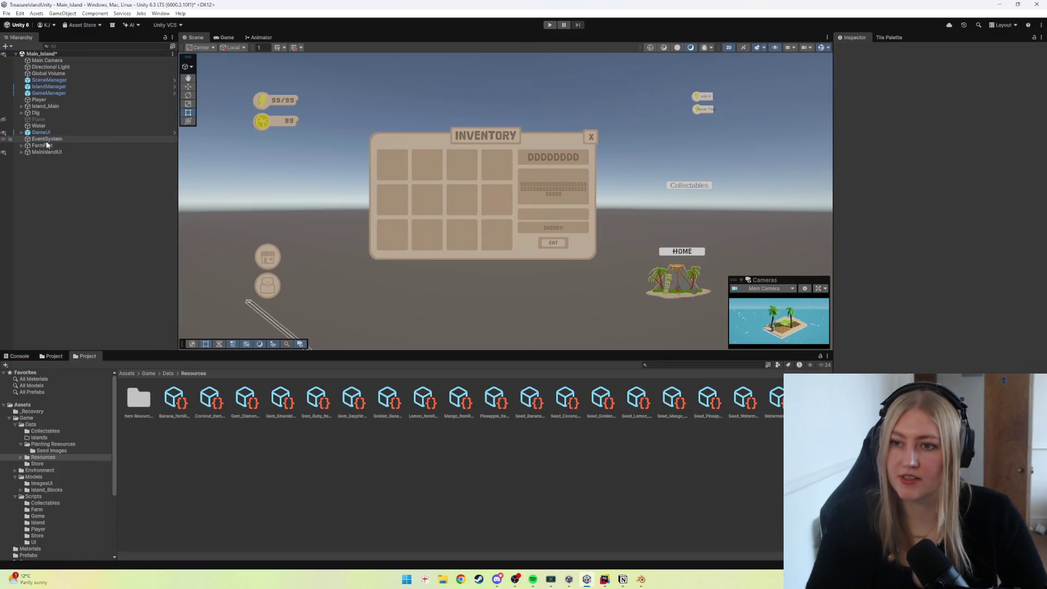
{"action": "left_click", "coordinate": [42, 87]}
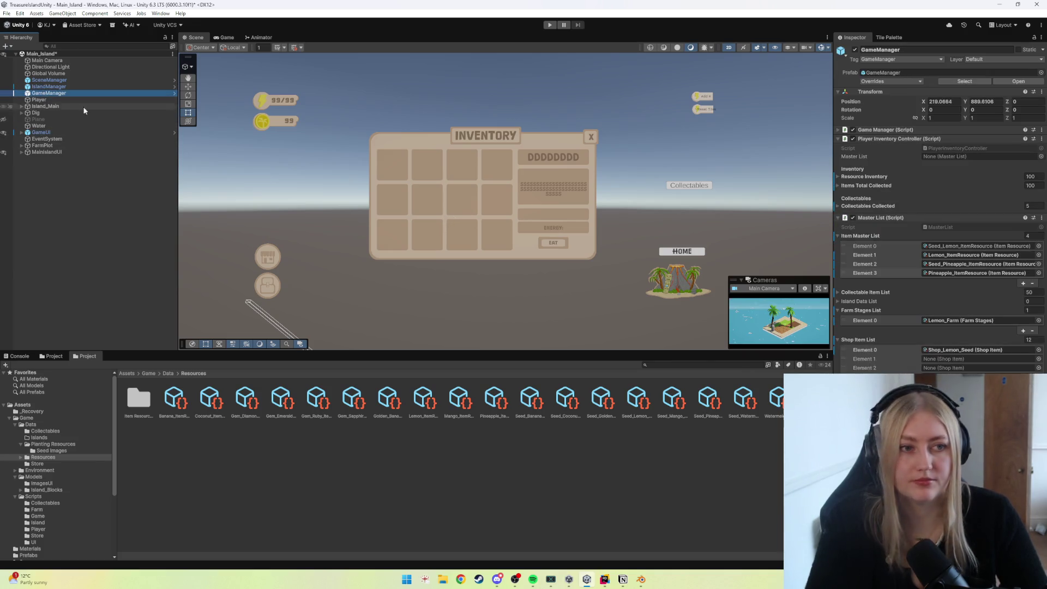
{"action": "left_click", "coordinate": [843, 272]}
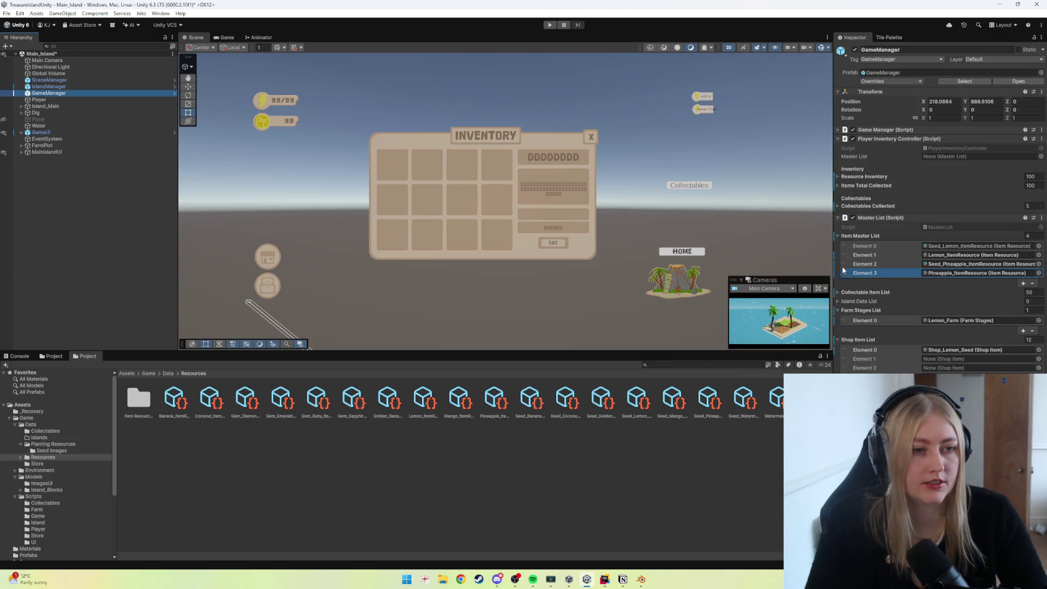
{"action": "left_click", "coordinate": [839, 217]}
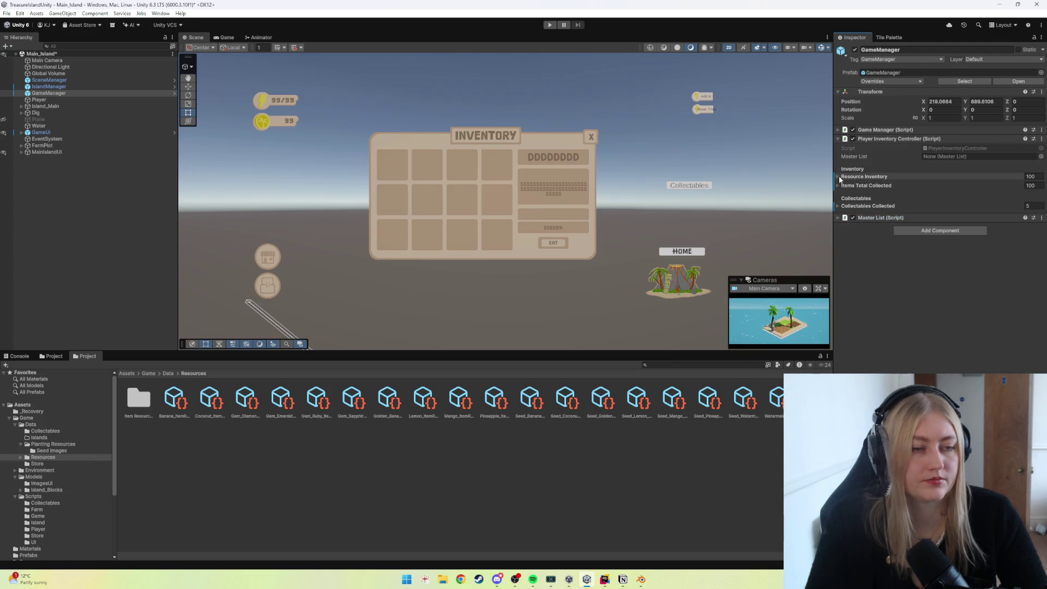
{"action": "left_click", "coordinate": [844, 178]}
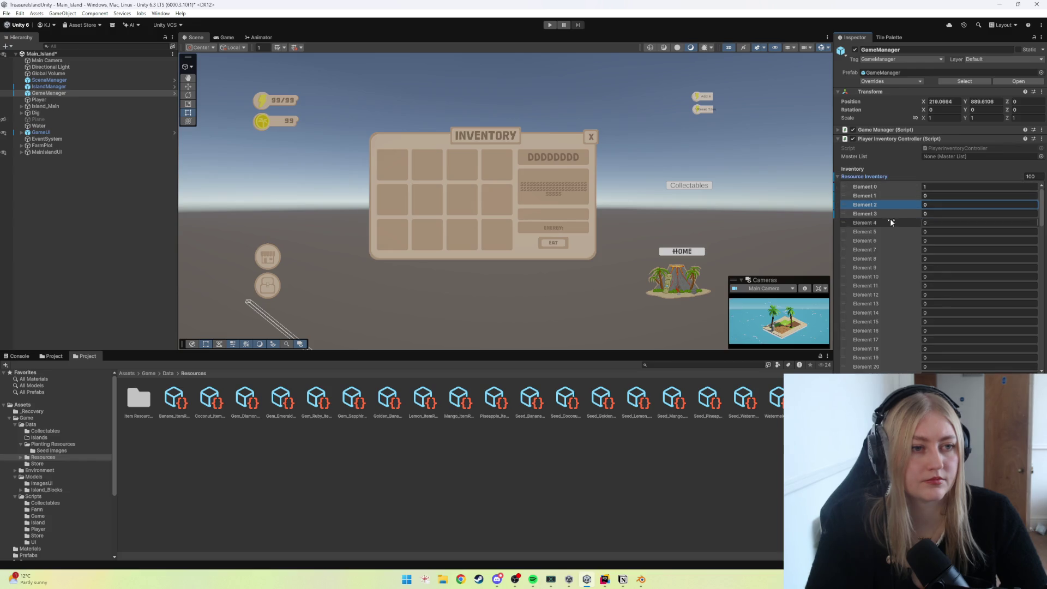
{"action": "left_click", "coordinate": [927, 205]}
{"action": "type", "text": "1"}
{"action": "key", "text": "Tab"}
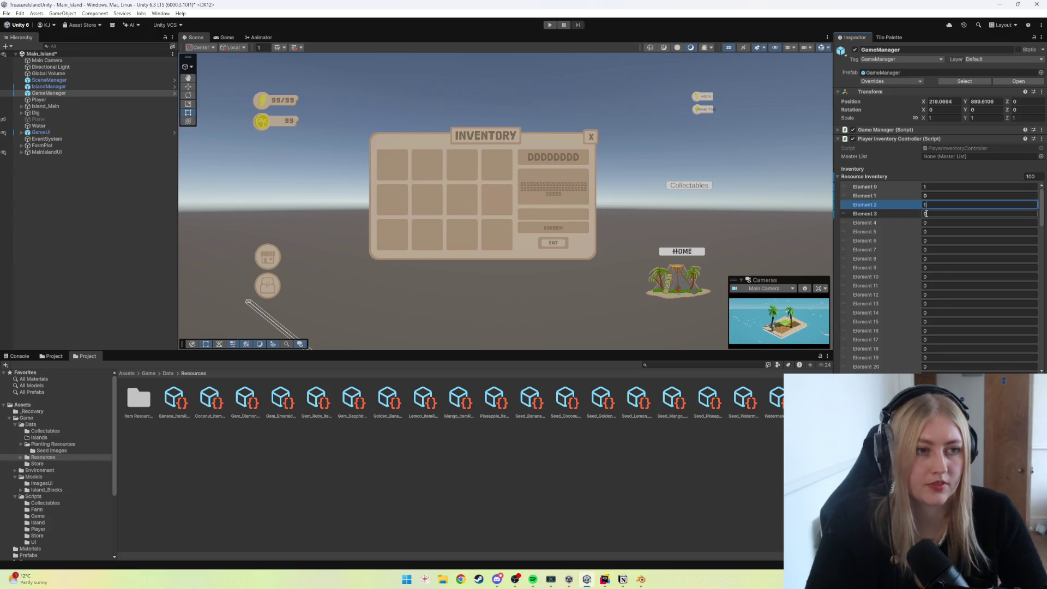
{"action": "type", "text": "1"}
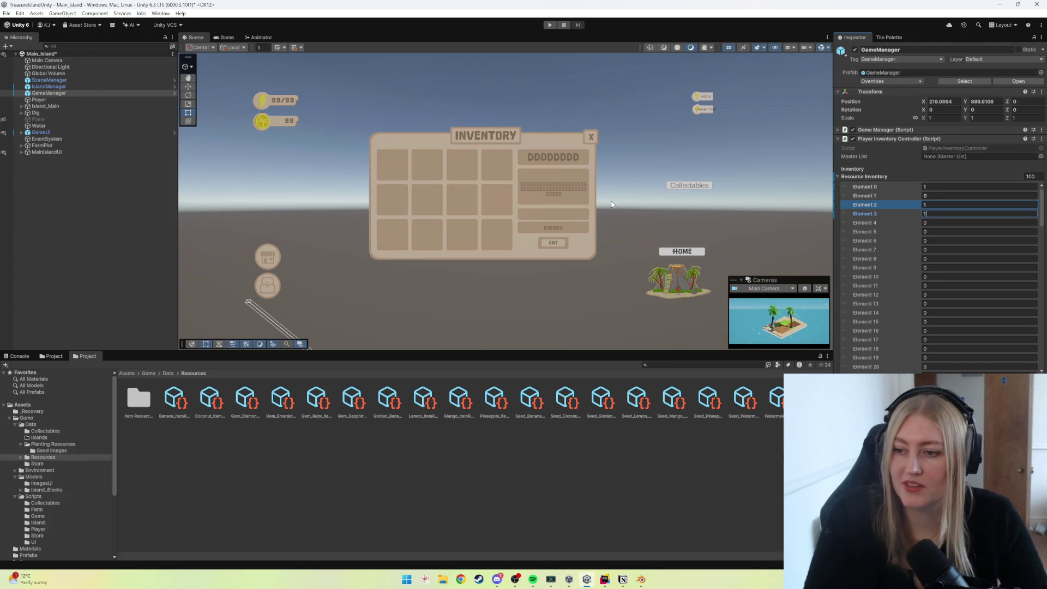
Start a fresh play test and bring up the player's inventory.
{"action": "left_click", "coordinate": [550, 24]}
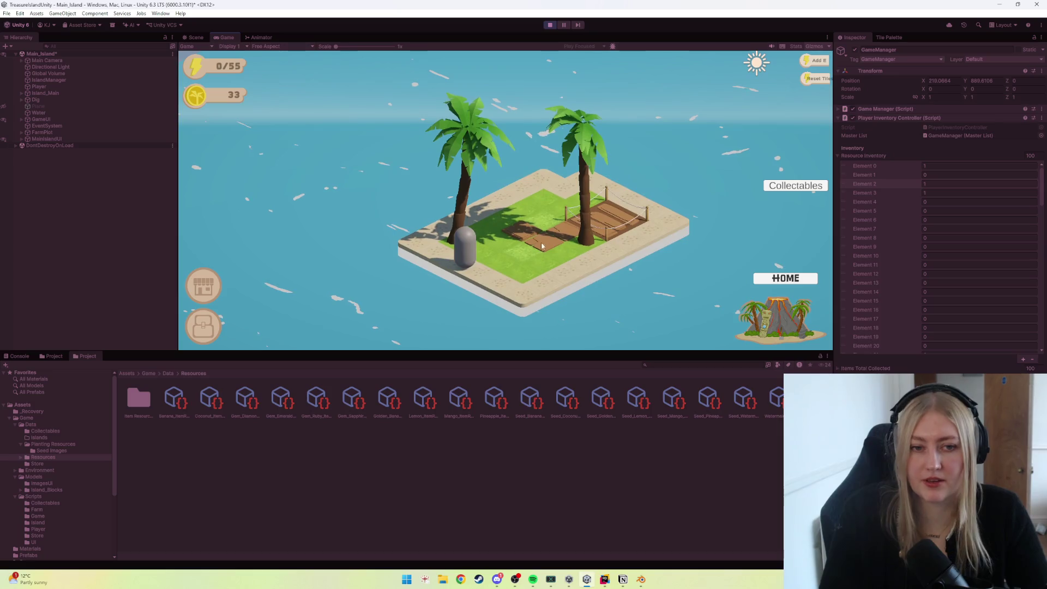
{"action": "key", "text": "i"}
Check the pineapple and pineapple seed item details in the inventory.
{"action": "left_click", "coordinate": [483, 162]}
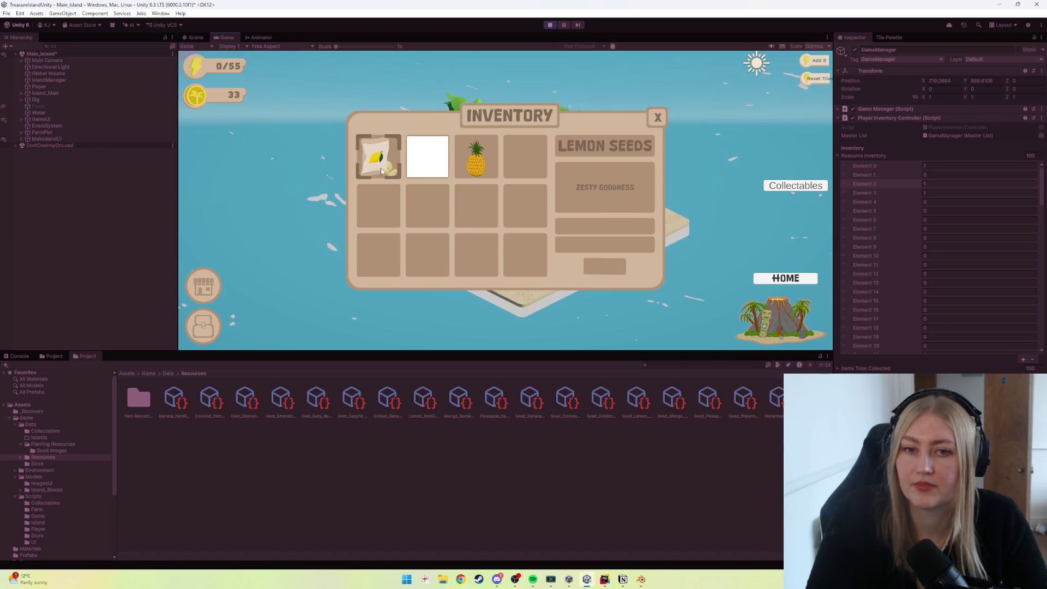
{"action": "left_click", "coordinate": [425, 170]}
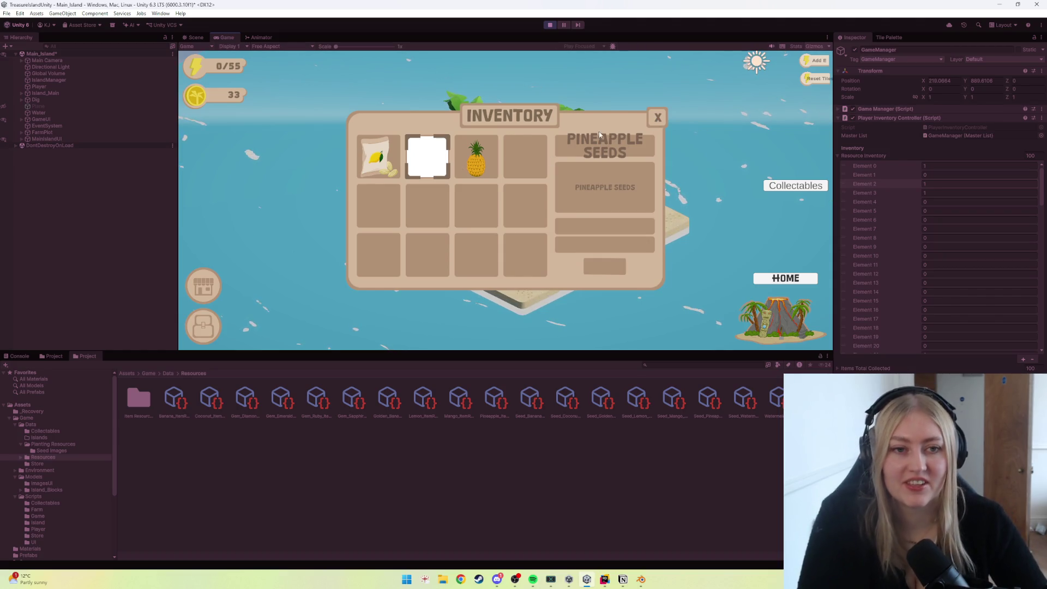
{"action": "key", "text": "Escape"}
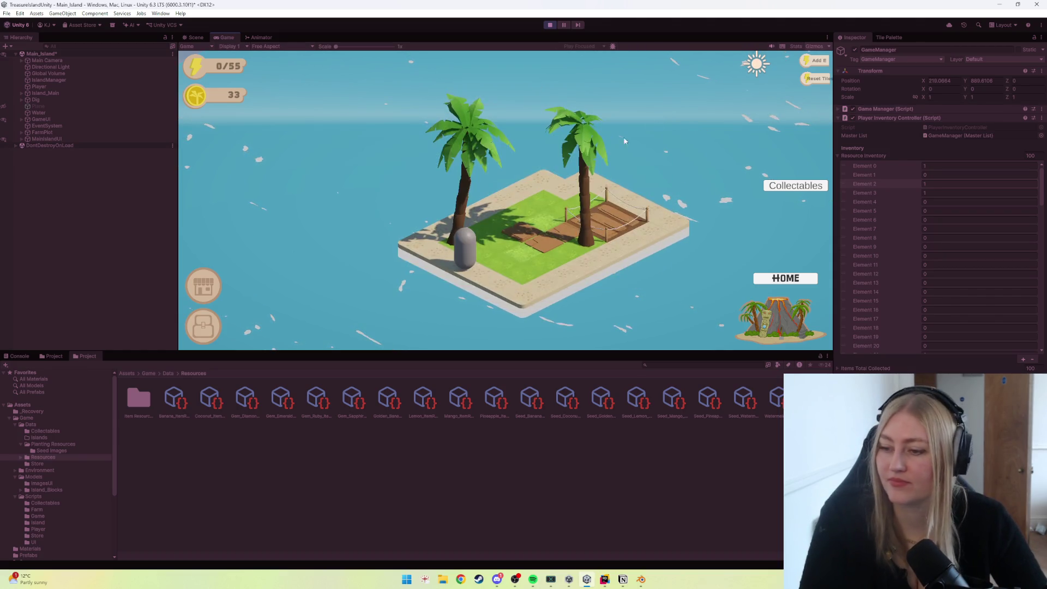
Dig the dirt patch, plant seeds, harvest the grown crop, then stop the game.
{"action": "left_click", "coordinate": [554, 246]}
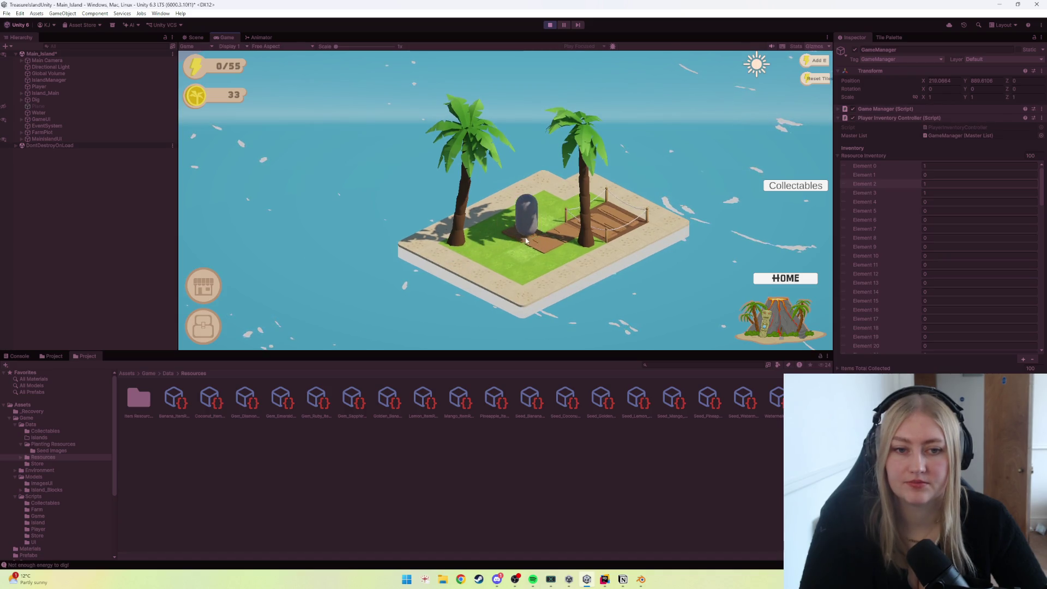
{"action": "left_click", "coordinate": [810, 61]}
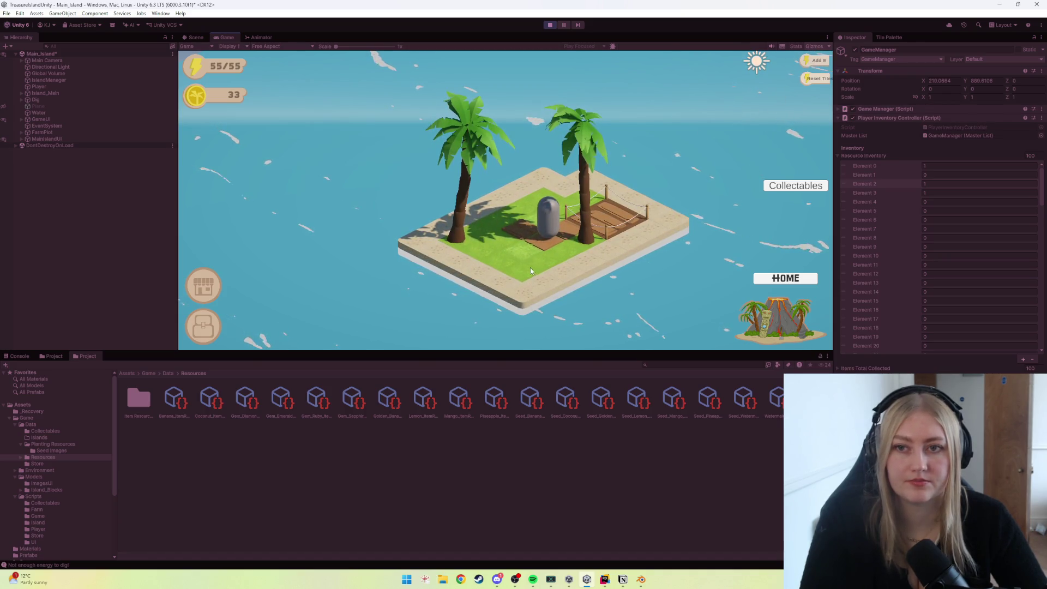
{"action": "left_click", "coordinate": [536, 253]}
{"action": "left_click", "coordinate": [546, 243]}
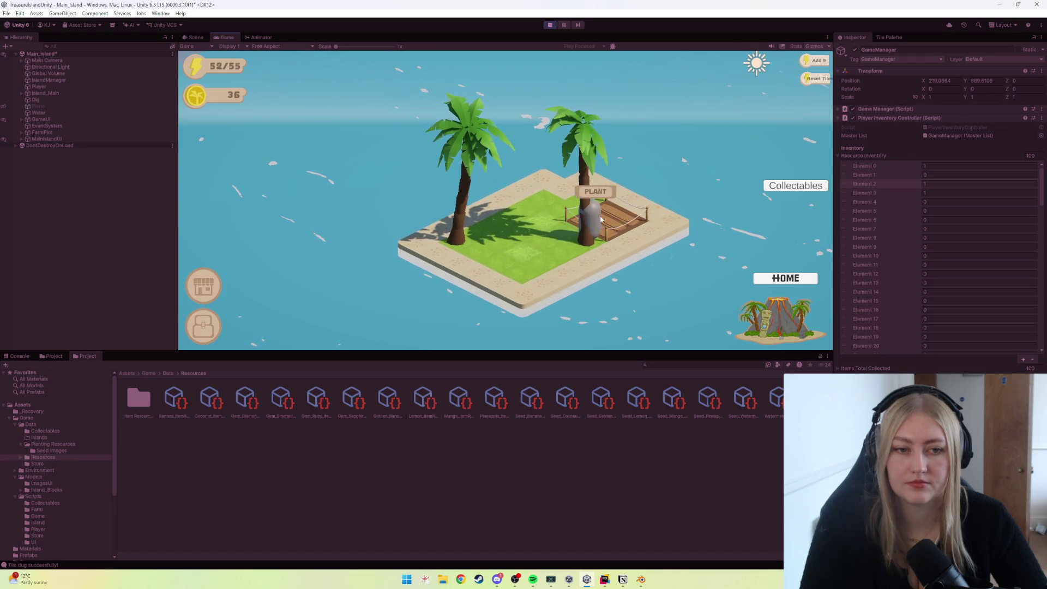
{"action": "left_click", "coordinate": [428, 221]}
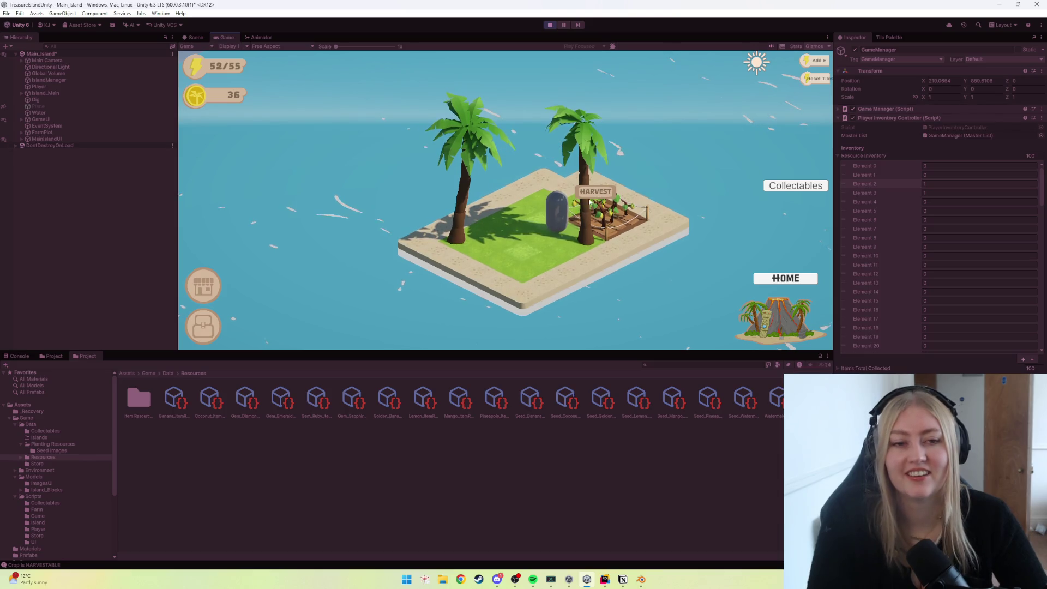
{"action": "left_click", "coordinate": [605, 217]}
{"action": "left_click", "coordinate": [550, 25]}
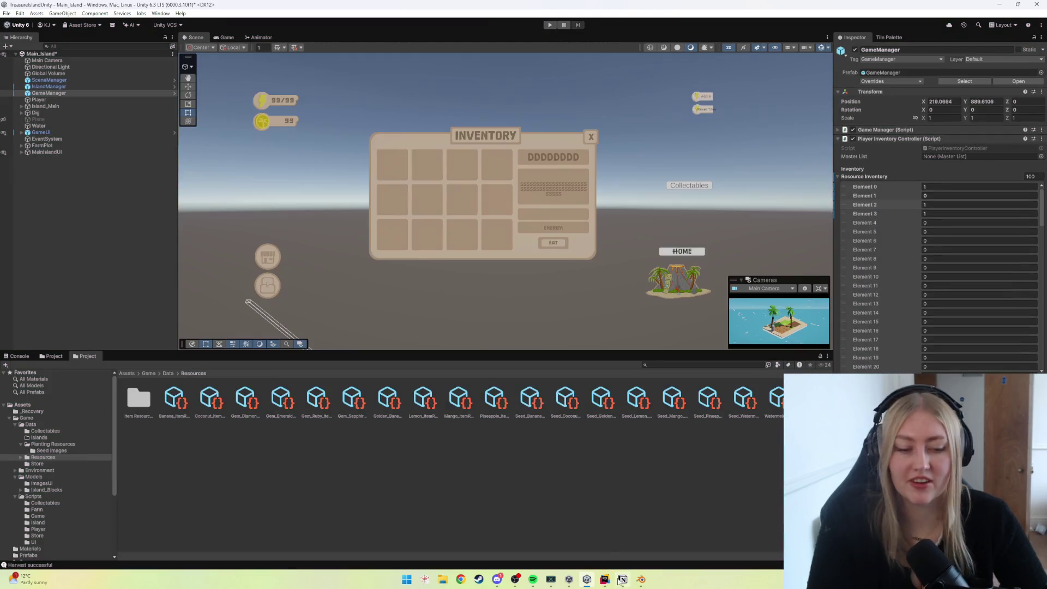
{"action": "mouse_move", "coordinate": [641, 579]}
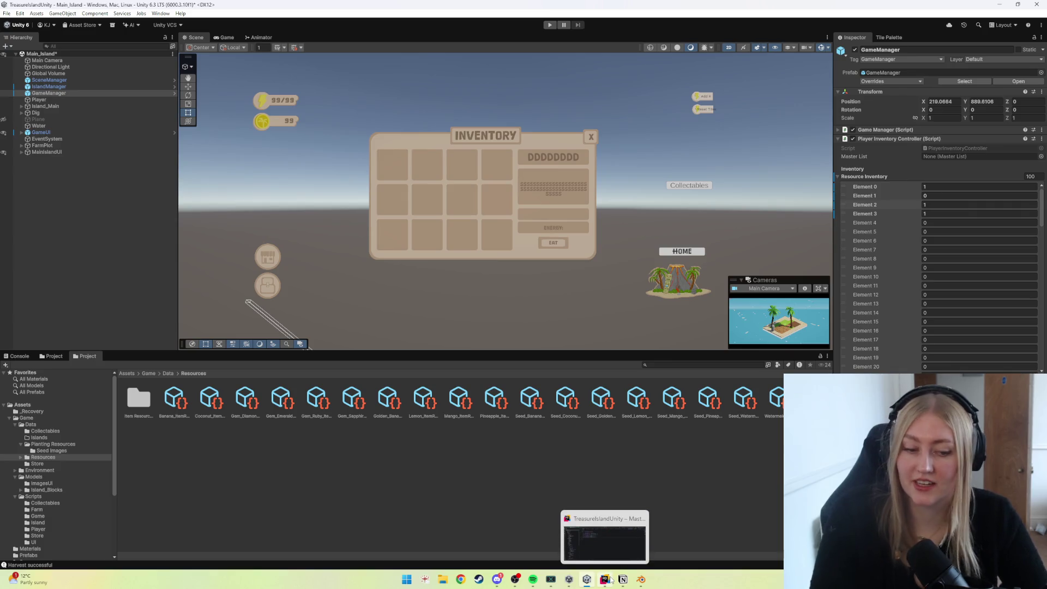
Inspect the pineapple plant model and its mesh in Blender's viewport.
{"action": "left_click", "coordinate": [638, 579]}
{"action": "scroll", "coordinate": [319, 318], "scroll_direction": "down", "scroll_amount": 4}
{"action": "mouse_move", "coordinate": [320, 318]}
{"action": "middle_mouse_down"}
{"action": "mouse_move", "coordinate": [335, 256]}
{"action": "mouse_move", "coordinate": [312, 296]}
{"action": "middle_mouse_up"}
{"action": "left_click", "coordinate": [292, 219]}
{"action": "key", "text": "Tab"}
{"action": "scroll", "coordinate": [282, 230], "scroll_direction": "up", "scroll_amount": 2}
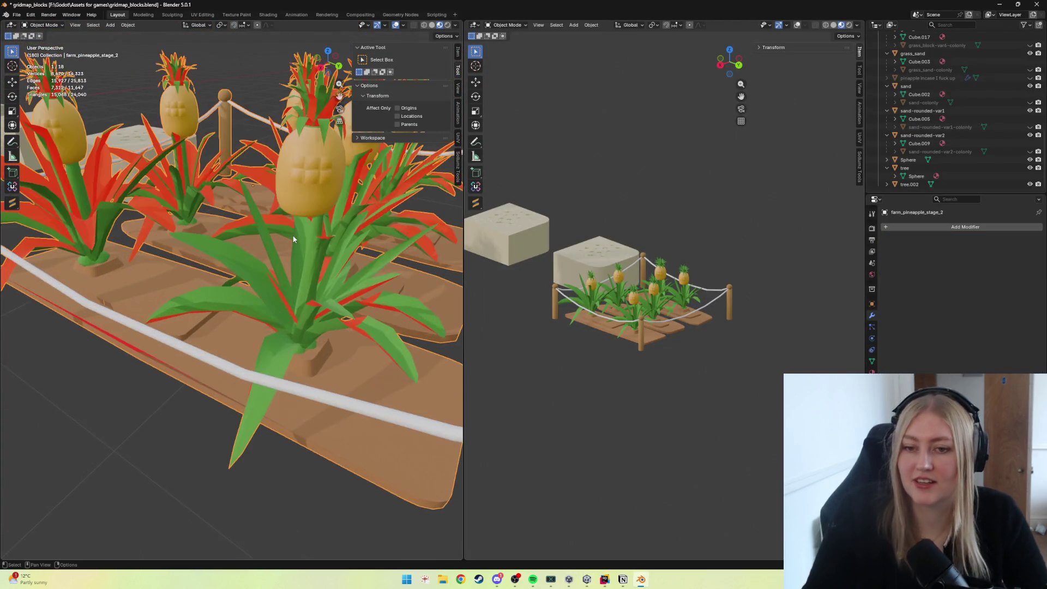
{"action": "scroll", "coordinate": [272, 244], "scroll_direction": "up", "scroll_amount": 2}
{"action": "key", "text": "Tab"}
{"action": "scroll", "coordinate": [245, 349], "scroll_direction": "up", "scroll_amount": 3}
{"action": "scroll", "coordinate": [246, 311], "scroll_direction": "down", "scroll_amount": 3}
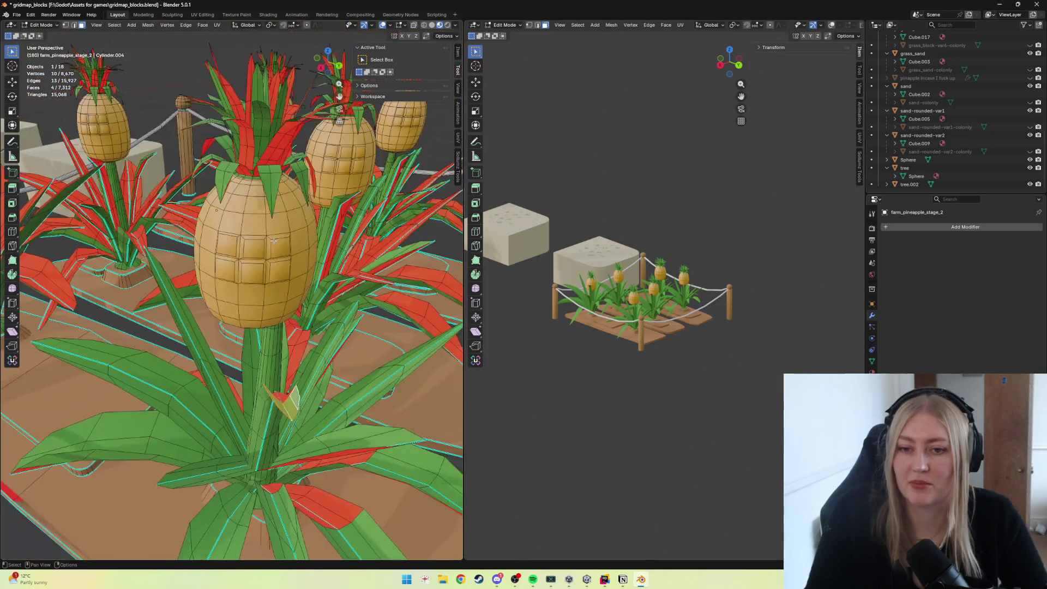
{"action": "scroll", "coordinate": [245, 287], "scroll_direction": "down", "scroll_amount": 2}
{"action": "scroll", "coordinate": [250, 262], "scroll_direction": "up", "scroll_amount": 4}
{"action": "scroll", "coordinate": [250, 262], "scroll_direction": "down", "scroll_amount": 8}
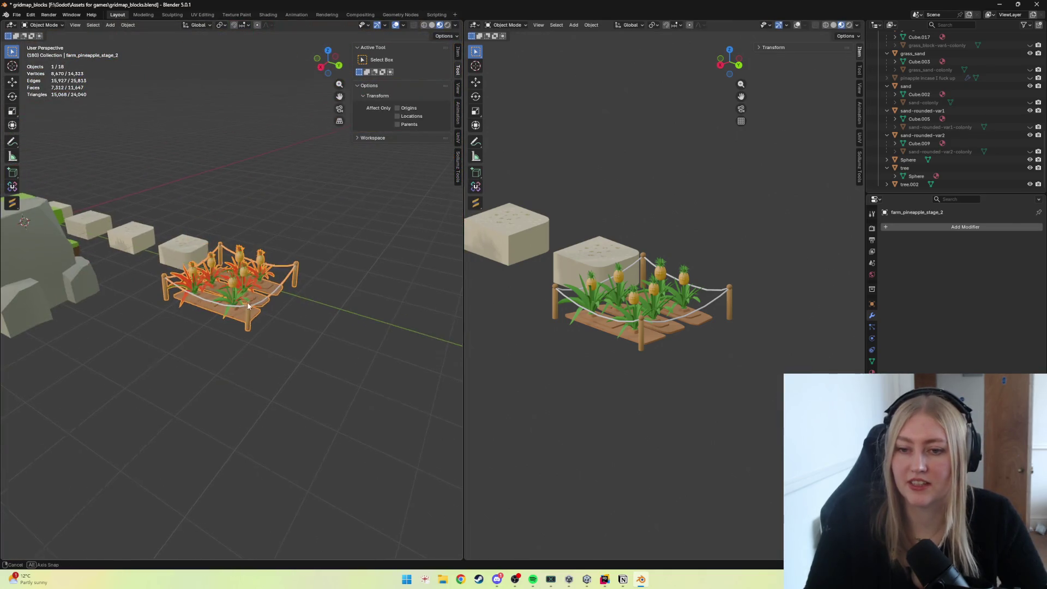
{"action": "middle_click_drag", "start_coordinate": [250, 262], "coordinate": [285, 331]}
{"action": "left_click", "coordinate": [285, 330]}
{"action": "scroll", "coordinate": [284, 328], "scroll_direction": "up", "scroll_amount": 1}
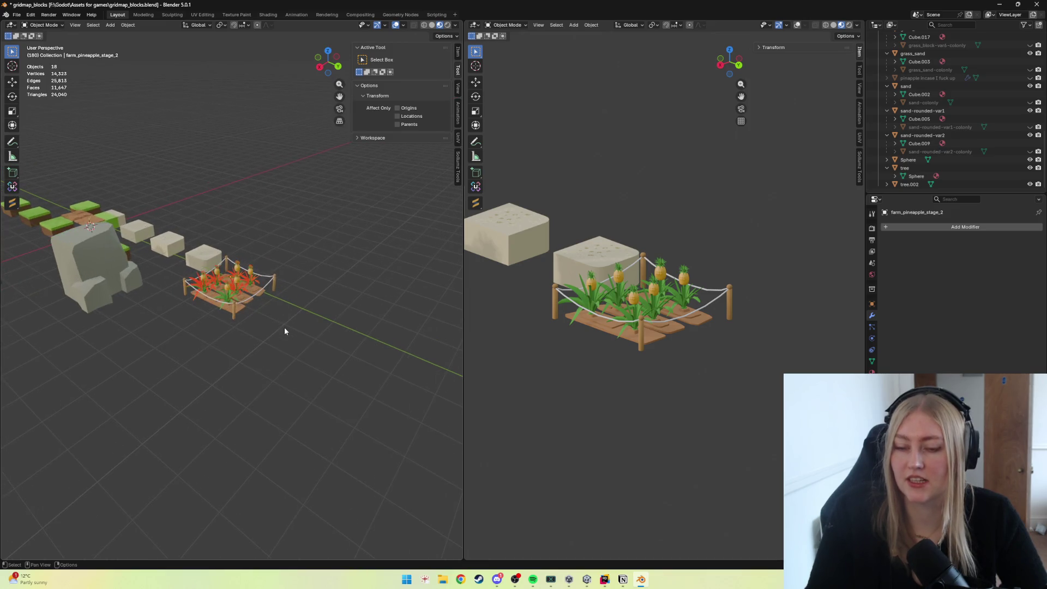
{"action": "scroll", "coordinate": [286, 333], "scroll_direction": "up", "scroll_amount": 1}
Return to Unity and start another play test.
{"action": "left_click", "coordinate": [587, 579]}
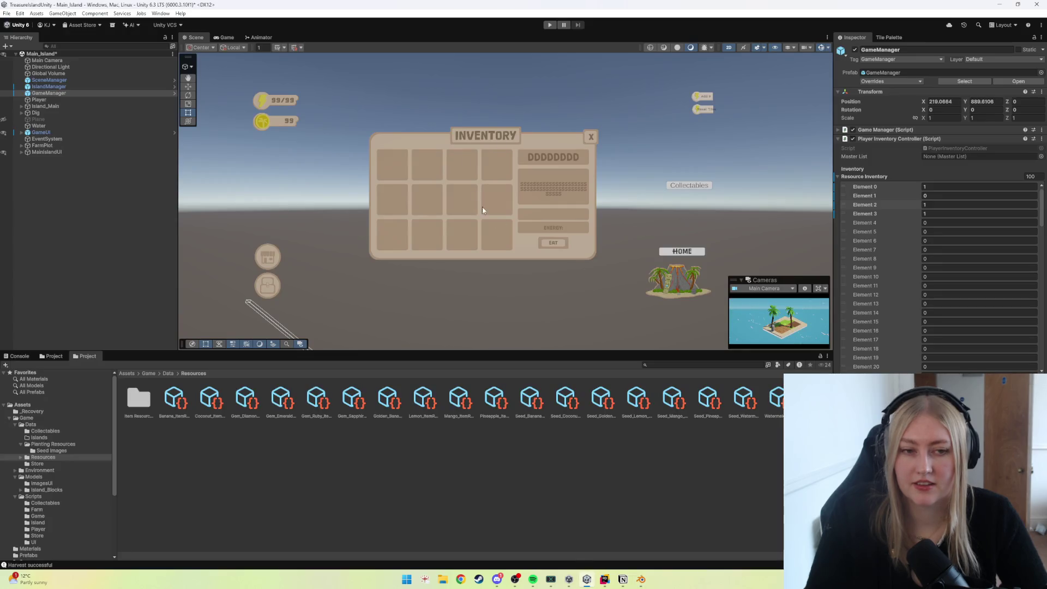
{"action": "left_click", "coordinate": [549, 25]}
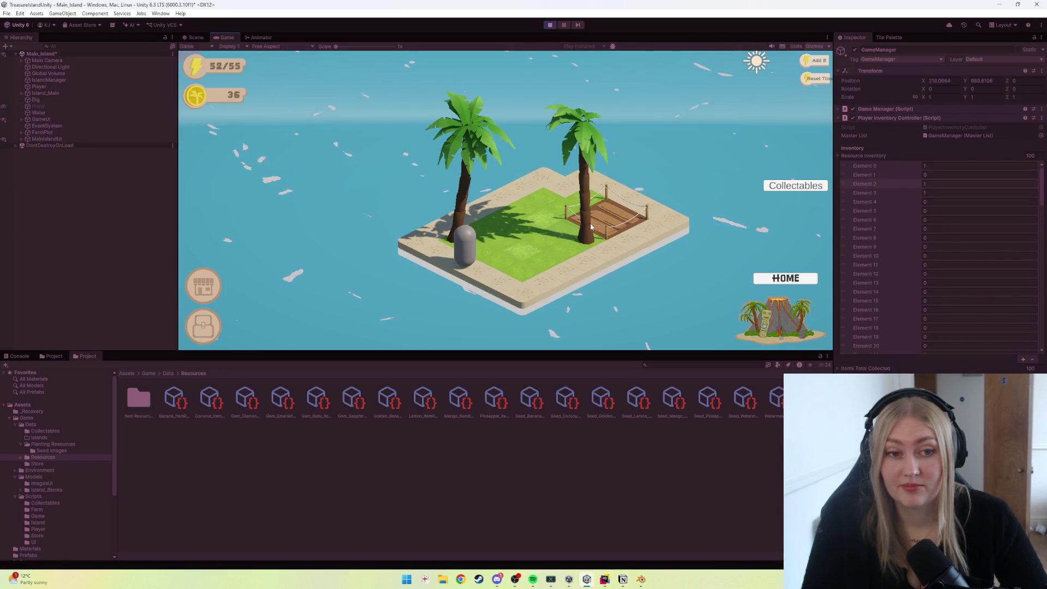
Plant seeds on the dock plot, harvest the crop, then stop the game.
{"action": "left_click", "coordinate": [587, 230]}
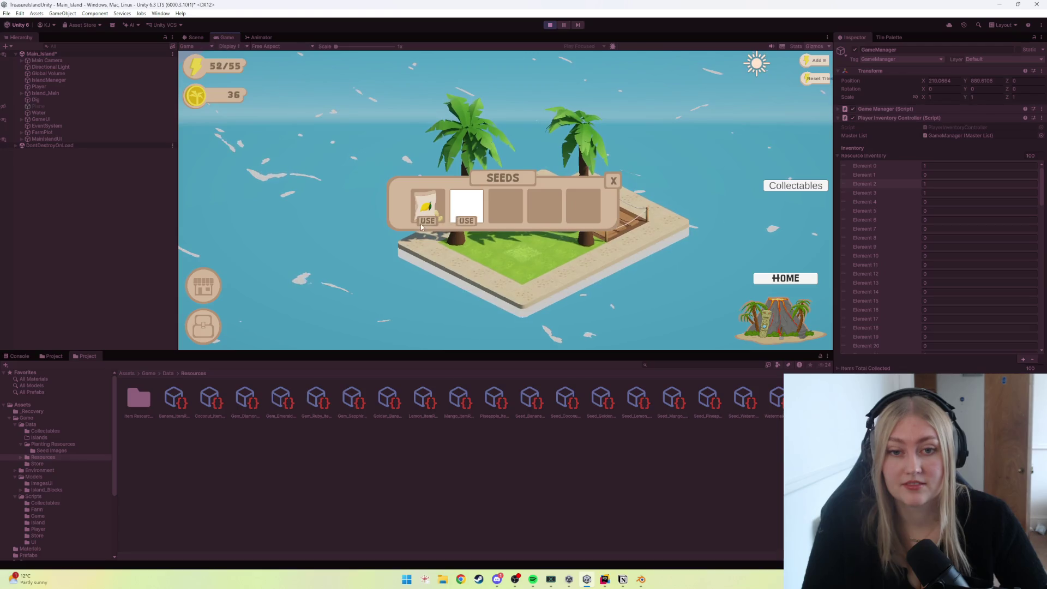
{"action": "left_click", "coordinate": [420, 221]}
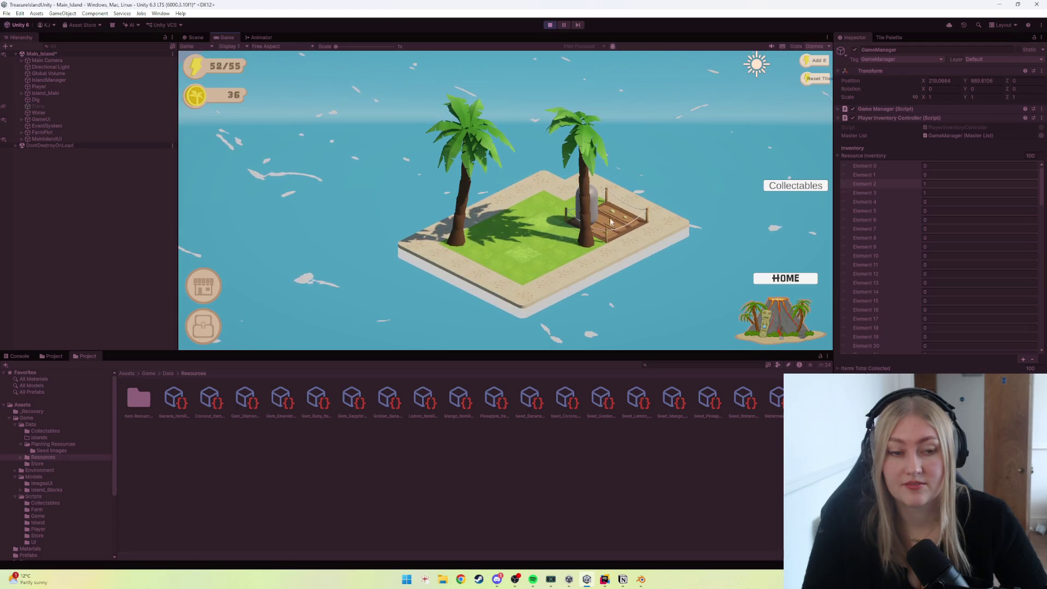
{"action": "left_click", "coordinate": [573, 240]}
{"action": "key", "text": "ctrl+p"}
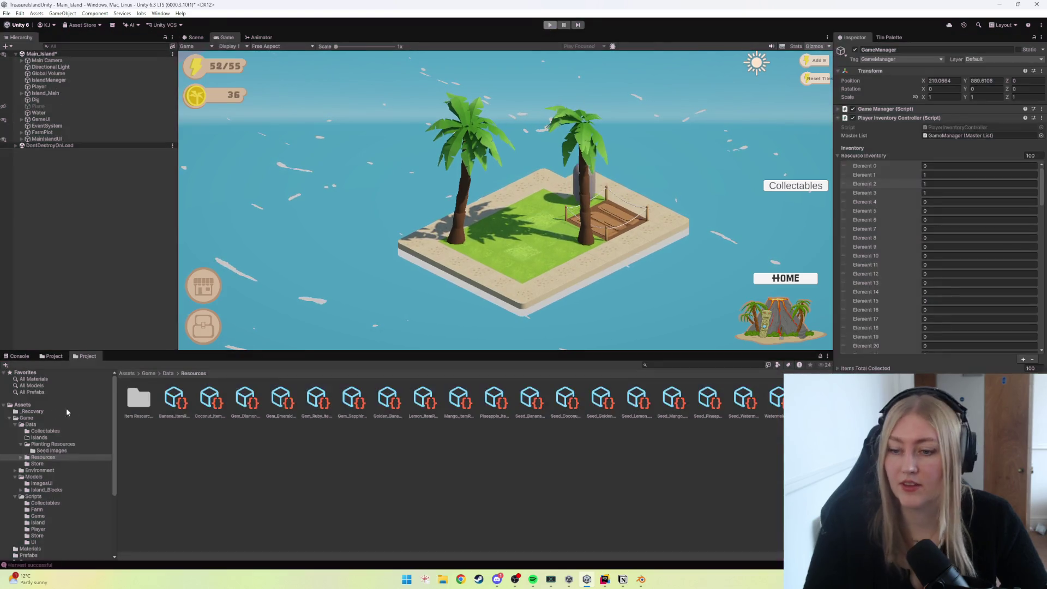
Locate the farm_pineapple_stage_2 model in Assets > Models > Island_Blocks and compare it with its neighbour.
{"action": "left_click", "coordinate": [31, 405]}
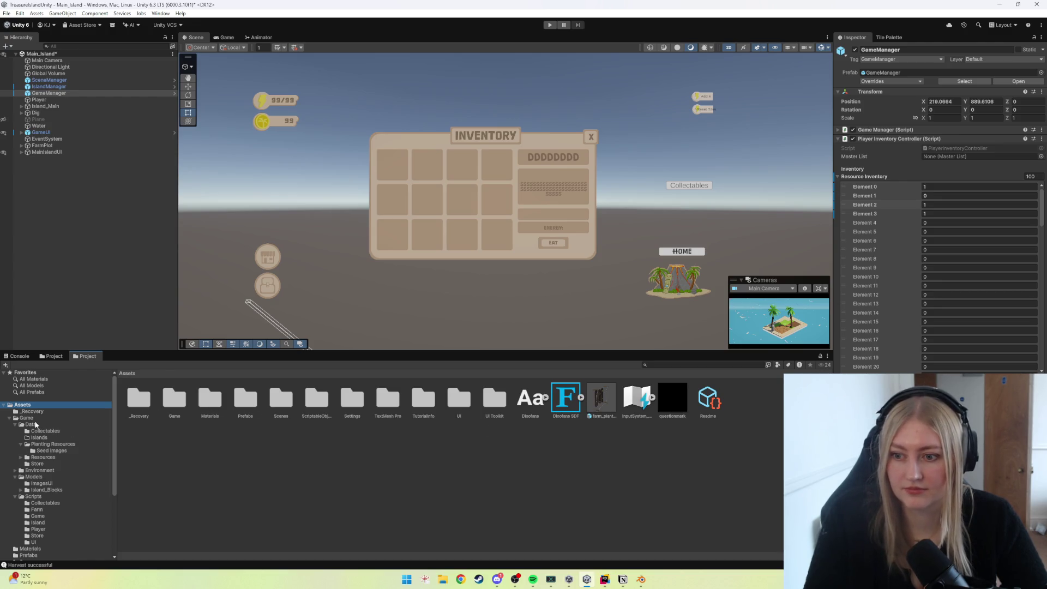
{"action": "left_click", "coordinate": [35, 476]}
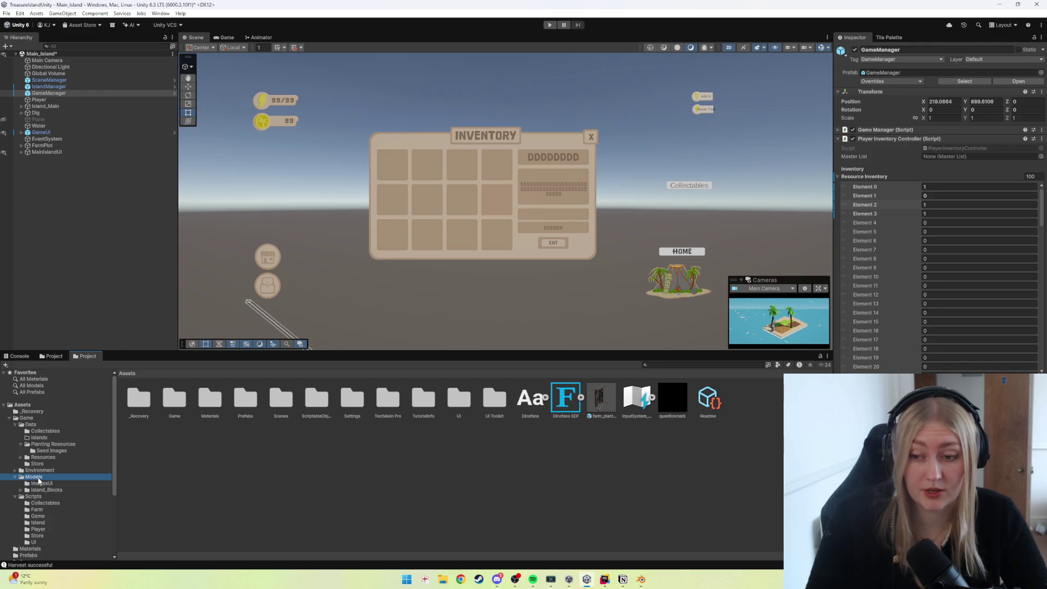
{"action": "left_click", "coordinate": [46, 489]}
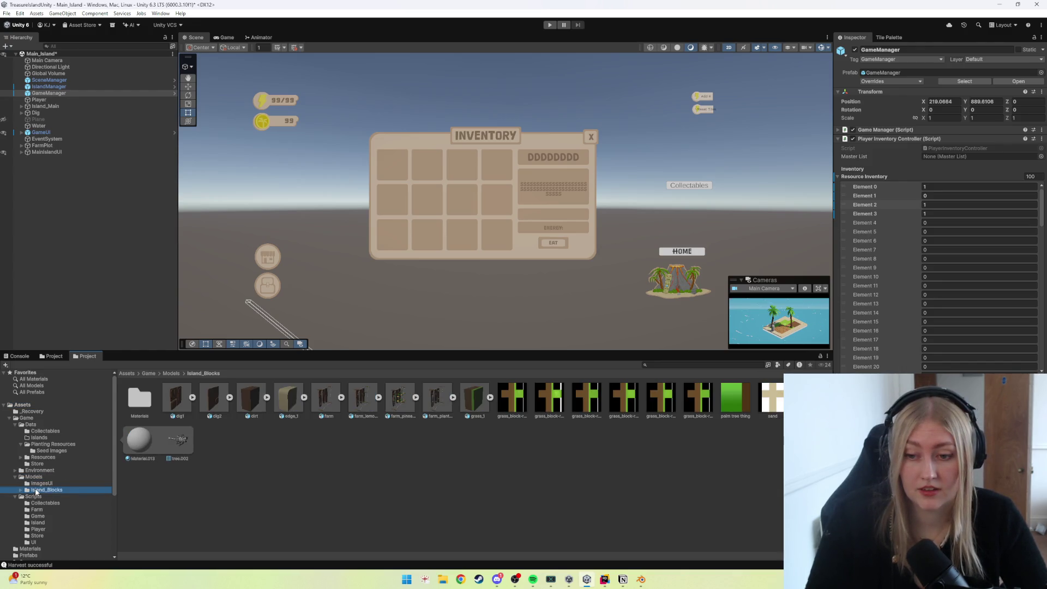
{"action": "left_click", "coordinate": [399, 399]}
{"action": "left_click", "coordinate": [443, 400]}
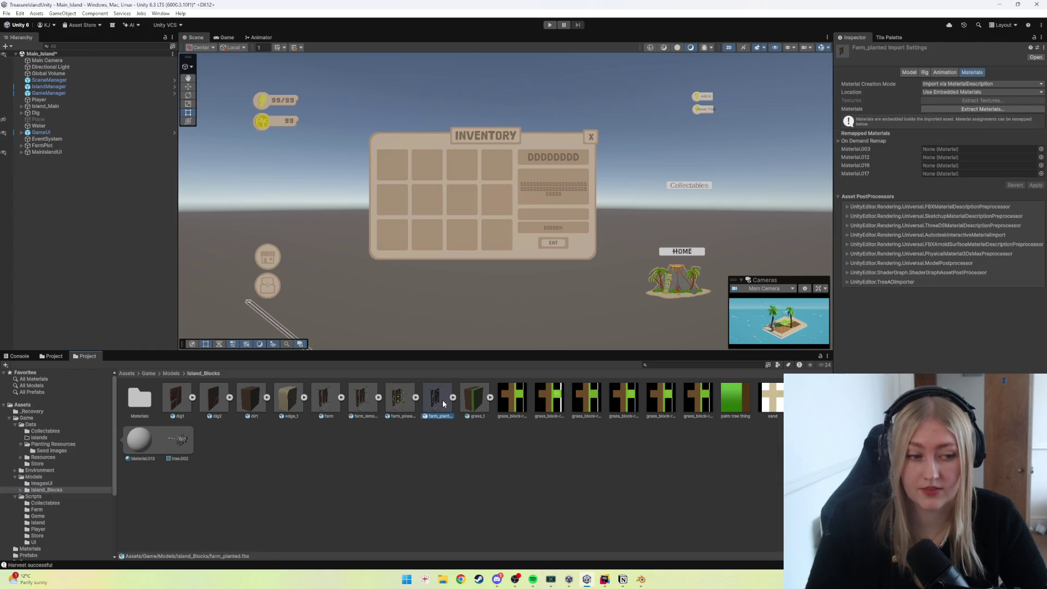
{"action": "left_click", "coordinate": [402, 408]}
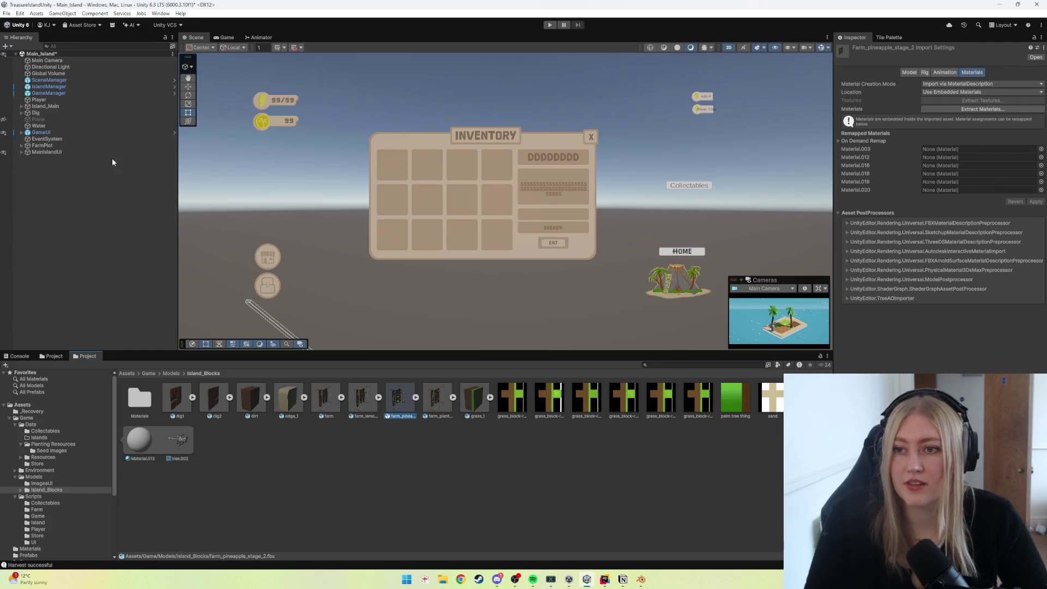
Expand GameUI and hide the InventoryUI panel in the Scene view.
{"action": "left_click", "coordinate": [22, 133]}
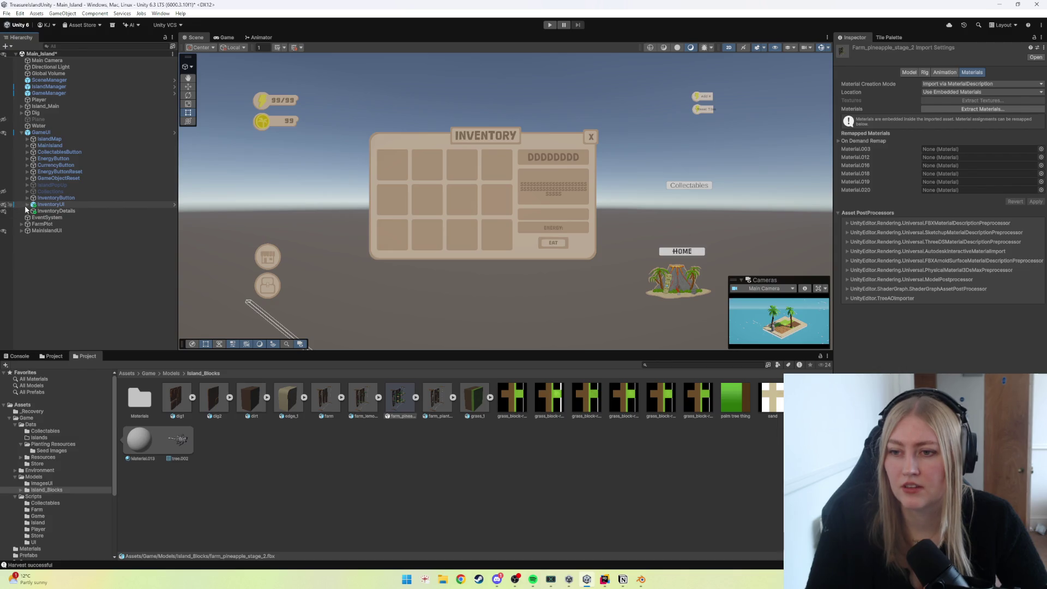
{"action": "left_click", "coordinate": [5, 218]}
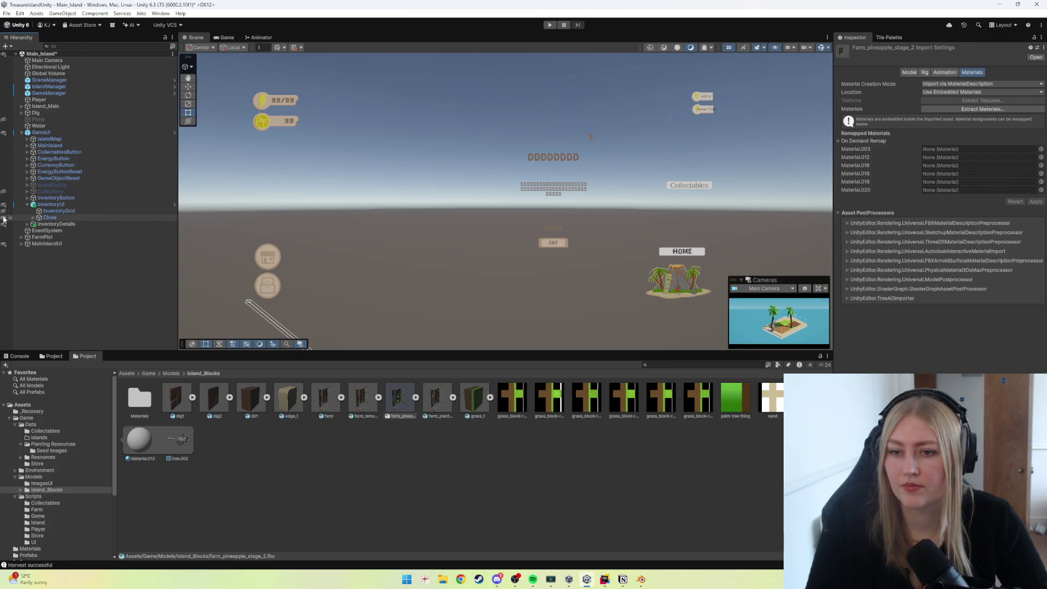
{"action": "scroll", "coordinate": [323, 254], "scroll_direction": "down", "scroll_amount": 1}
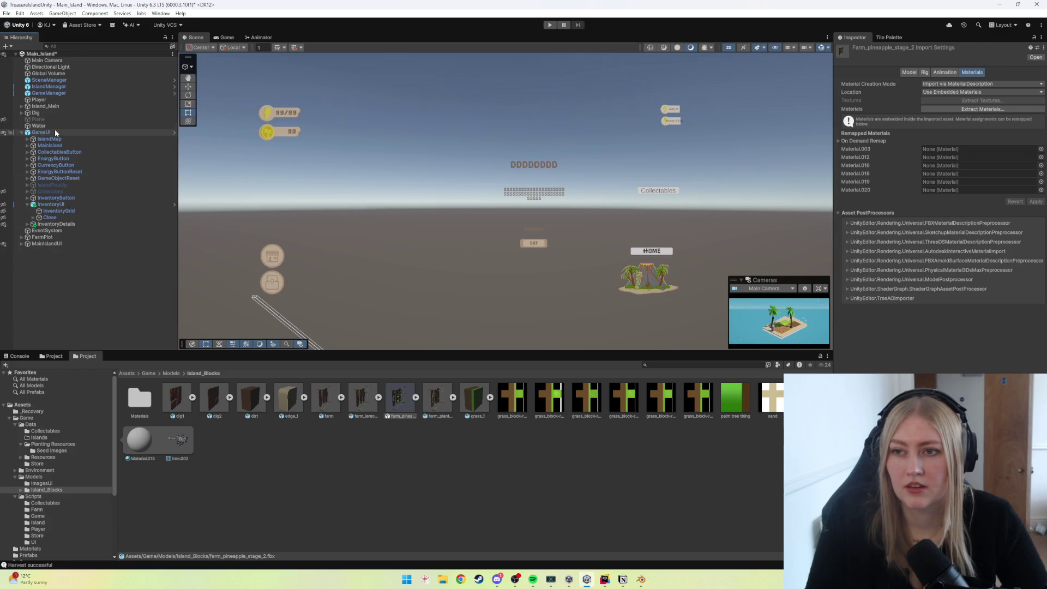
Frame Island_Main and orbit to a top-down view of the island.
{"action": "double_click", "coordinate": [52, 107]}
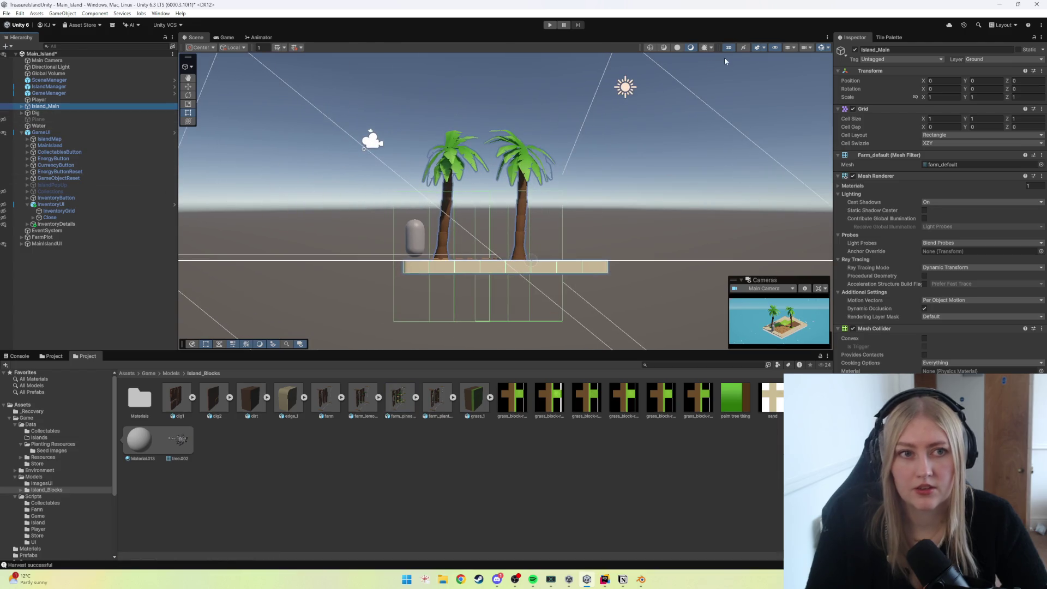
{"action": "left_click_drag", "start_coordinate": [466, 215], "coordinate": [561, 236], "text": "alt"}
{"action": "mouse_move", "coordinate": [449, 297]}
{"action": "right_mouse_down"}
{"action": "mouse_move", "coordinate": [563, 258]}
{"action": "mouse_move", "coordinate": [541, 256]}
{"action": "right_mouse_up"}
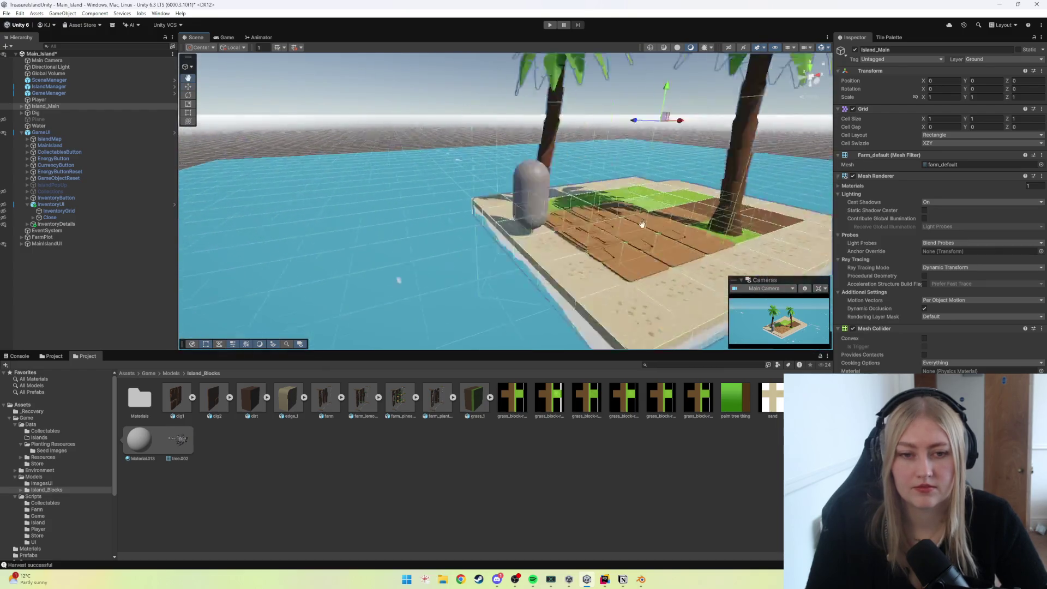
{"action": "scroll", "coordinate": [541, 255], "scroll_direction": "down", "scroll_amount": 3}
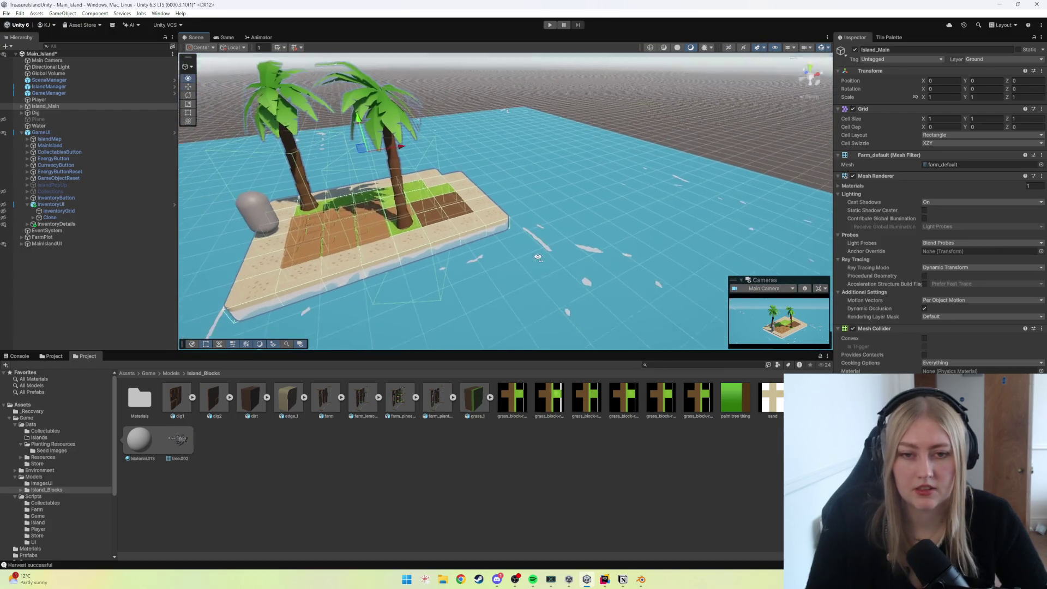
{"action": "left_click", "coordinate": [536, 236]}
{"action": "scroll", "coordinate": [562, 237], "scroll_direction": "up", "scroll_amount": 3}
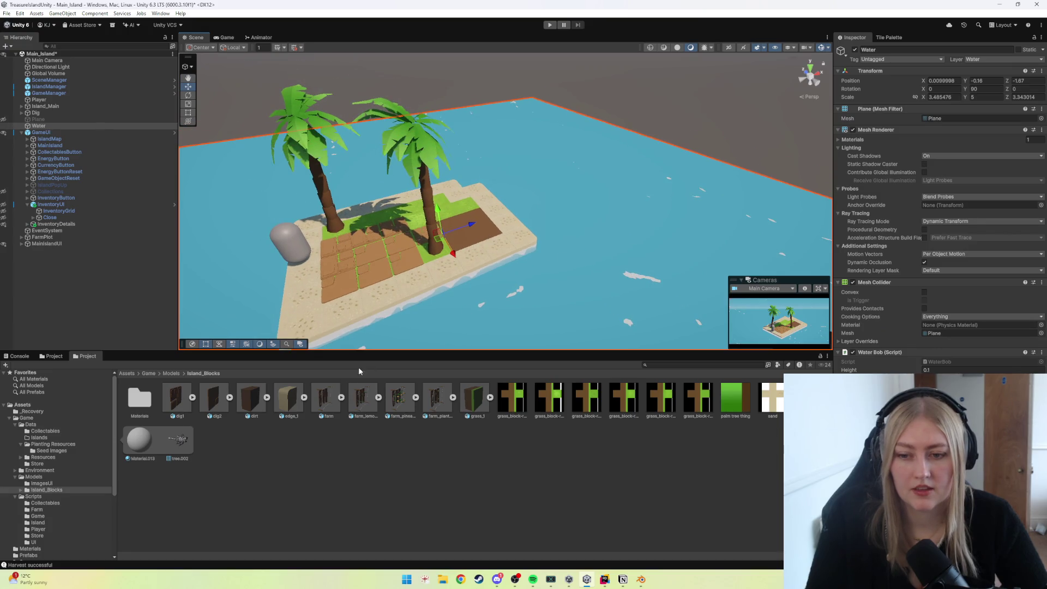
Drag farm_pineapple_stage_2 onto the island beside the dirt plots.
{"action": "left_click_drag", "start_coordinate": [393, 406], "coordinate": [478, 219]}
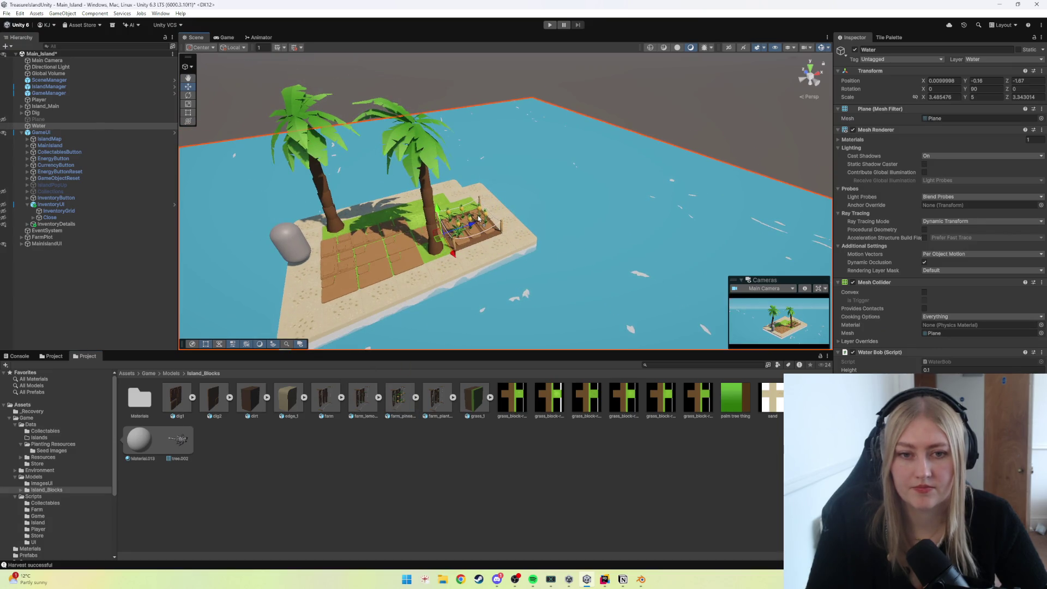
{"action": "left_click_drag", "start_coordinate": [477, 218], "coordinate": [478, 220]}
{"action": "left_click", "coordinate": [578, 185]}
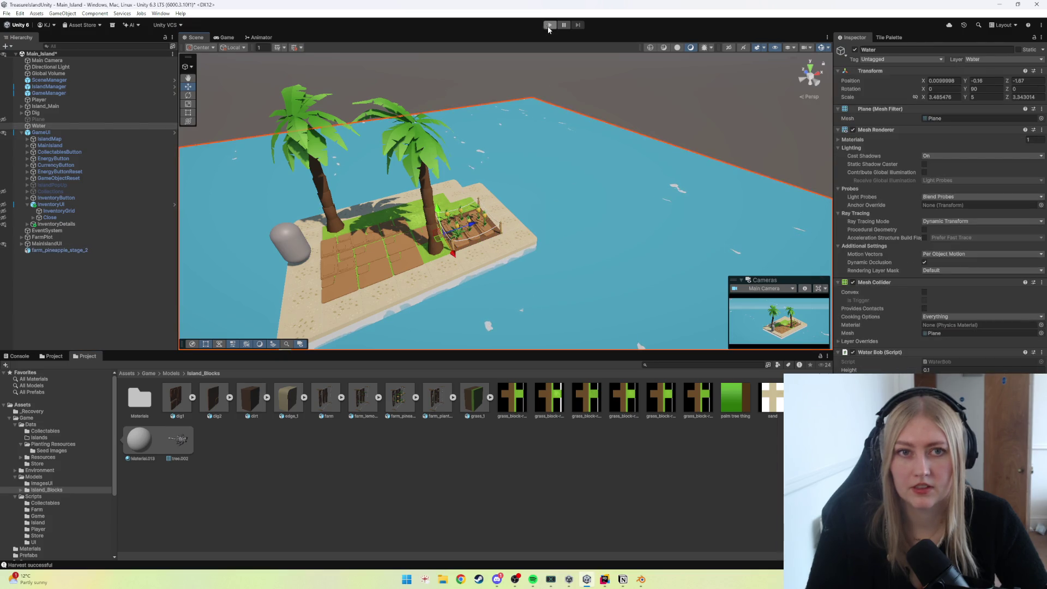
{"action": "left_click", "coordinate": [549, 25]}
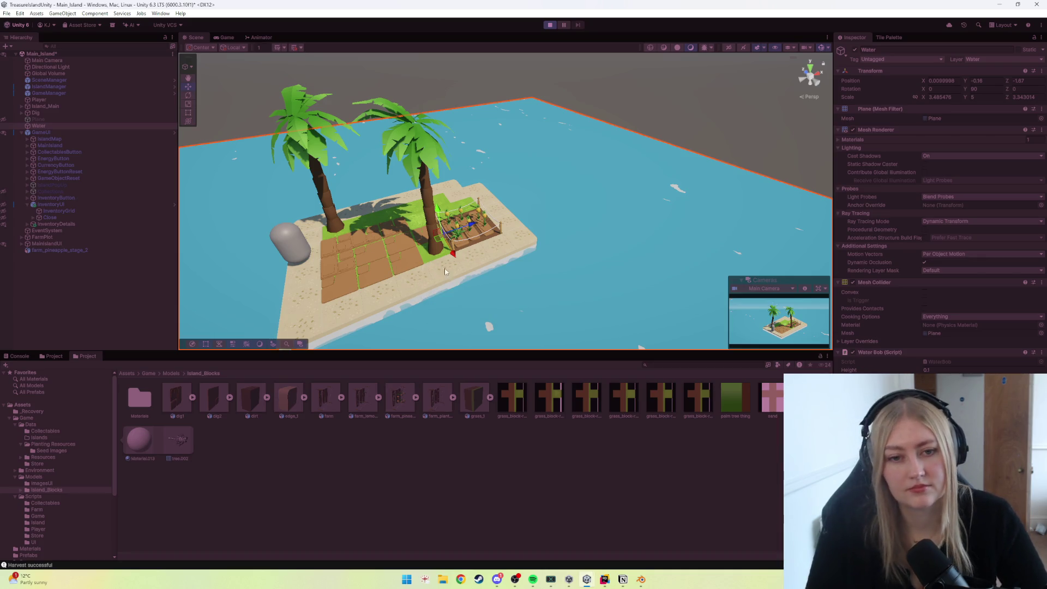
{"action": "left_click", "coordinate": [530, 244]}
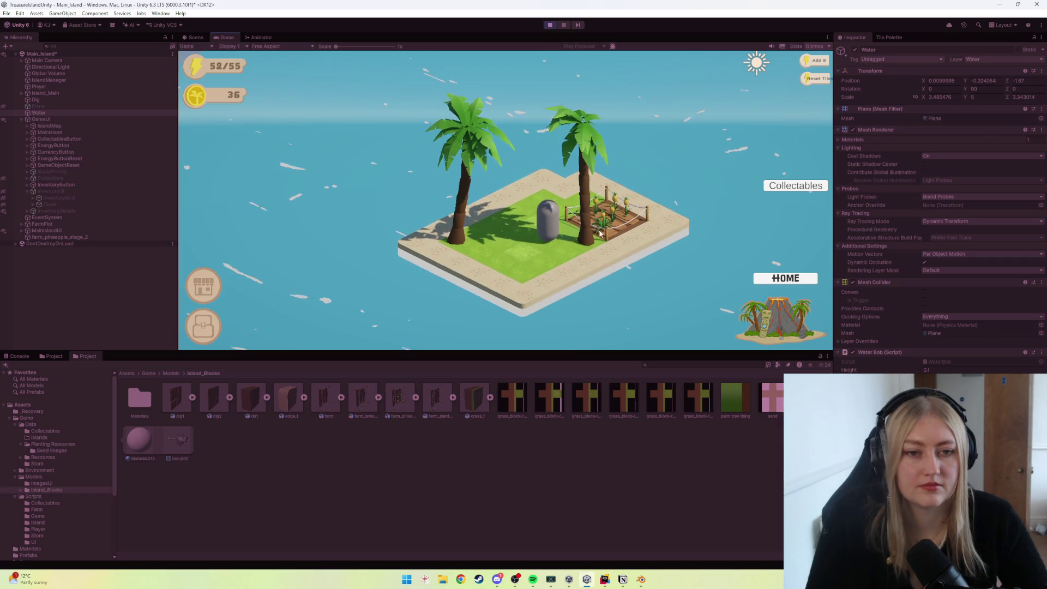
{"action": "left_click", "coordinate": [550, 25]}
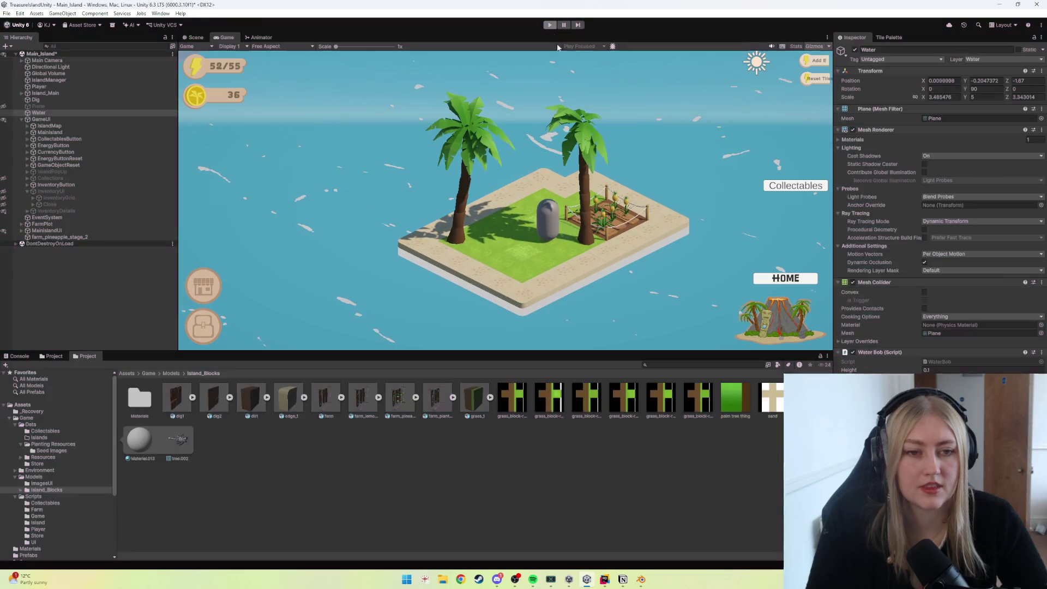
{"action": "mouse_move", "coordinate": [604, 579]}
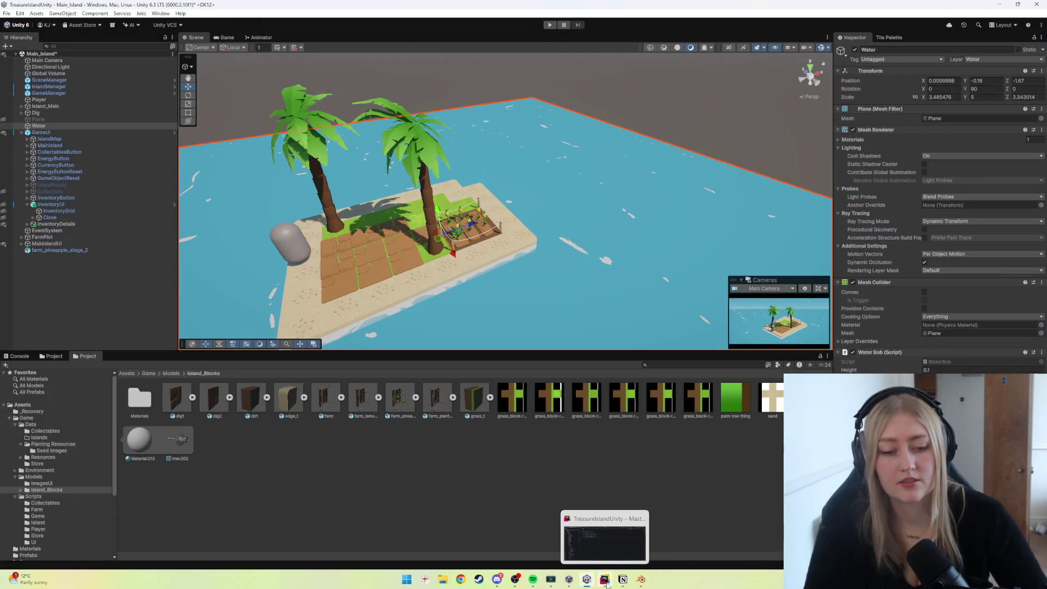
Switch to Blender, select the pineapple farm plot and enter Edit Mode.
{"action": "left_click", "coordinate": [641, 579]}
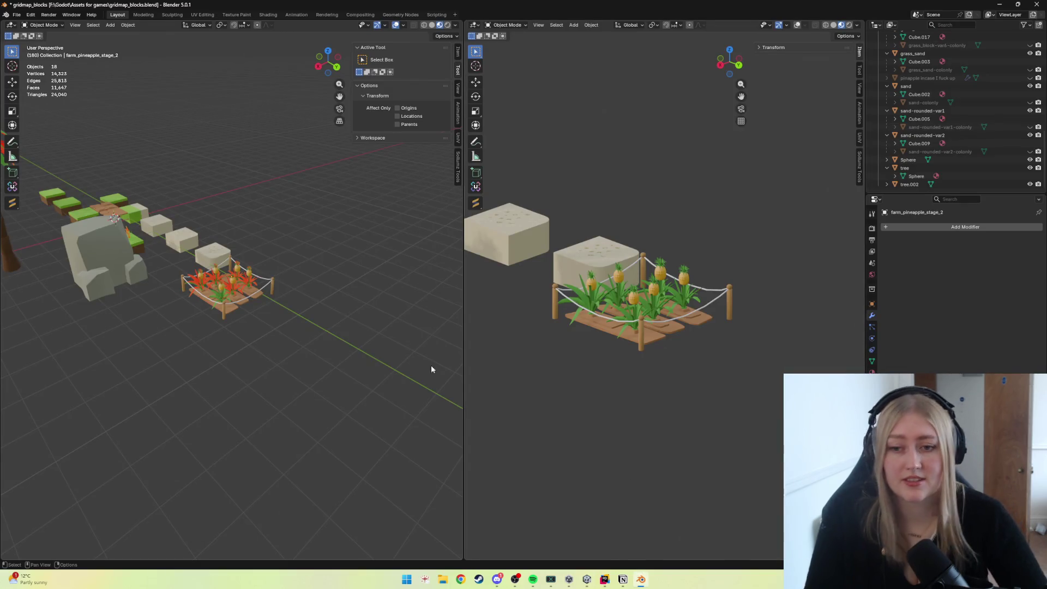
{"action": "scroll", "coordinate": [255, 317], "scroll_direction": "up", "scroll_amount": 2}
{"action": "scroll", "coordinate": [246, 323], "scroll_direction": "up", "scroll_amount": 2}
{"action": "scroll", "coordinate": [246, 323], "scroll_direction": "up", "scroll_amount": 3}
{"action": "scroll", "coordinate": [276, 314], "scroll_direction": "up", "scroll_amount": 1}
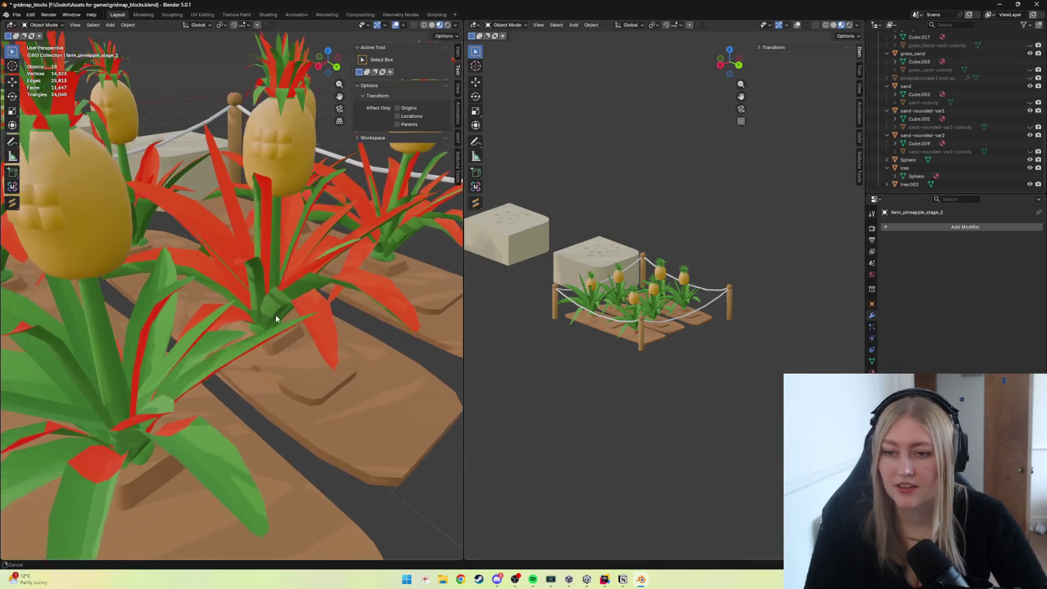
{"action": "scroll", "coordinate": [276, 314], "scroll_direction": "up", "scroll_amount": 2}
{"action": "scroll", "coordinate": [314, 336], "scroll_direction": "down", "scroll_amount": 1}
{"action": "scroll", "coordinate": [314, 335], "scroll_direction": "down", "scroll_amount": 4}
{"action": "mouse_move", "coordinate": [285, 339]}
{"action": "middle_mouse_down"}
{"action": "mouse_move", "coordinate": [249, 339]}
{"action": "mouse_move", "coordinate": [331, 339]}
{"action": "mouse_move", "coordinate": [169, 260]}
{"action": "mouse_move", "coordinate": [238, 221]}
{"action": "mouse_move", "coordinate": [196, 256]}
{"action": "middle_mouse_up"}
{"action": "left_click", "coordinate": [266, 348]}
{"action": "key", "text": "Tab"}
{"action": "key", "text": "ctrl+l"}
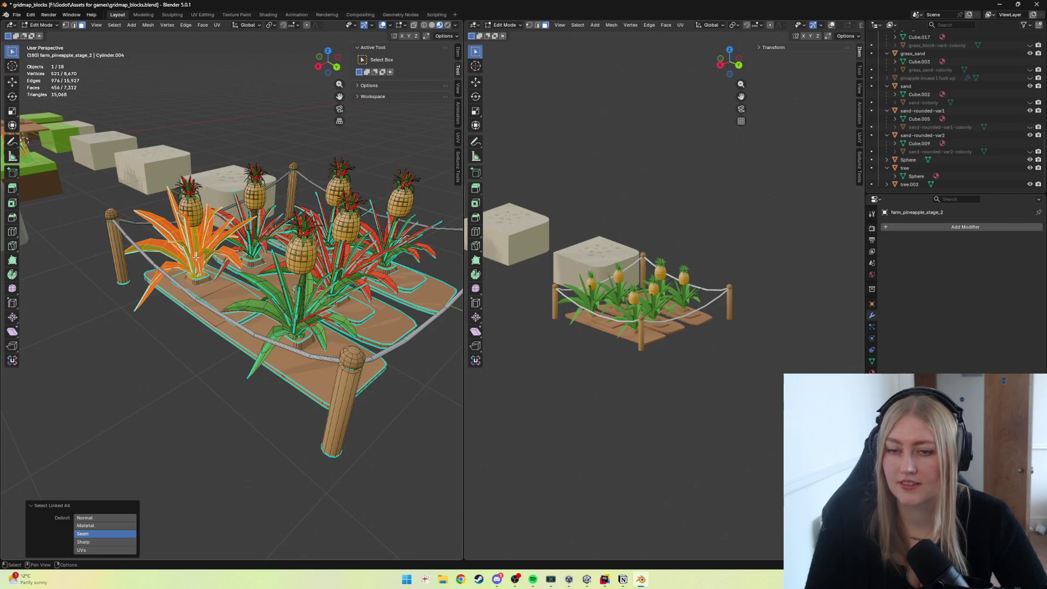
{"action": "left_click_drag", "start_coordinate": [948, 191], "coordinate": [949, 267]}
Select the left plant's linked leaf geometry and delete its vertices.
{"action": "left_click", "coordinate": [194, 213]}
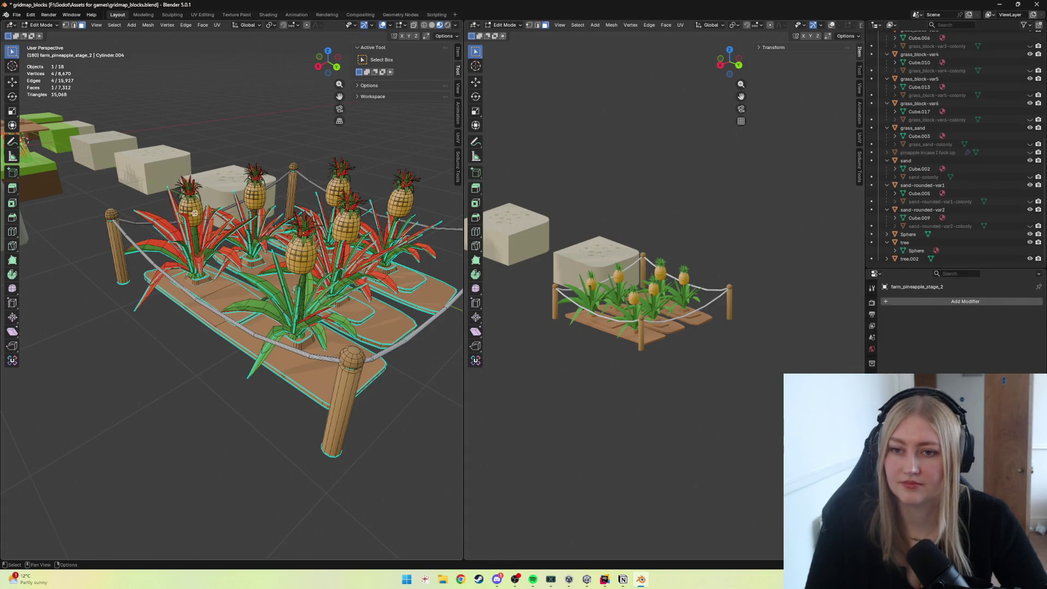
{"action": "key", "text": "ctrl+l"}
{"action": "scroll", "coordinate": [193, 265], "scroll_direction": "down", "scroll_amount": 2}
{"action": "scroll", "coordinate": [190, 246], "scroll_direction": "up", "scroll_amount": 4}
{"action": "left_click", "coordinate": [186, 229]}
{"action": "key", "text": "ctrl+l"}
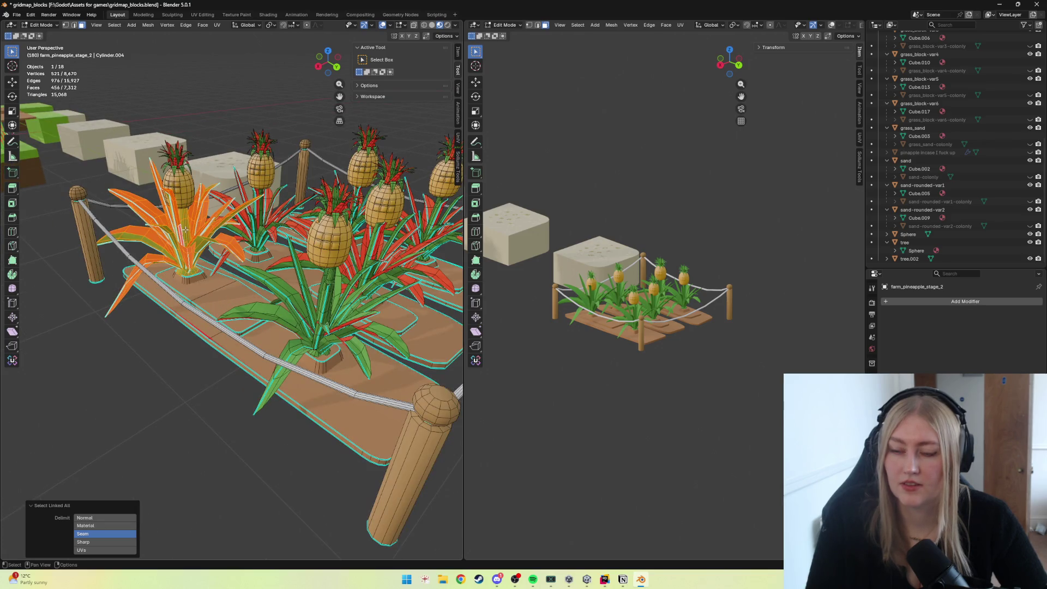
{"action": "left_click", "coordinate": [320, 324]}
{"action": "key", "text": "ctrl+l"}
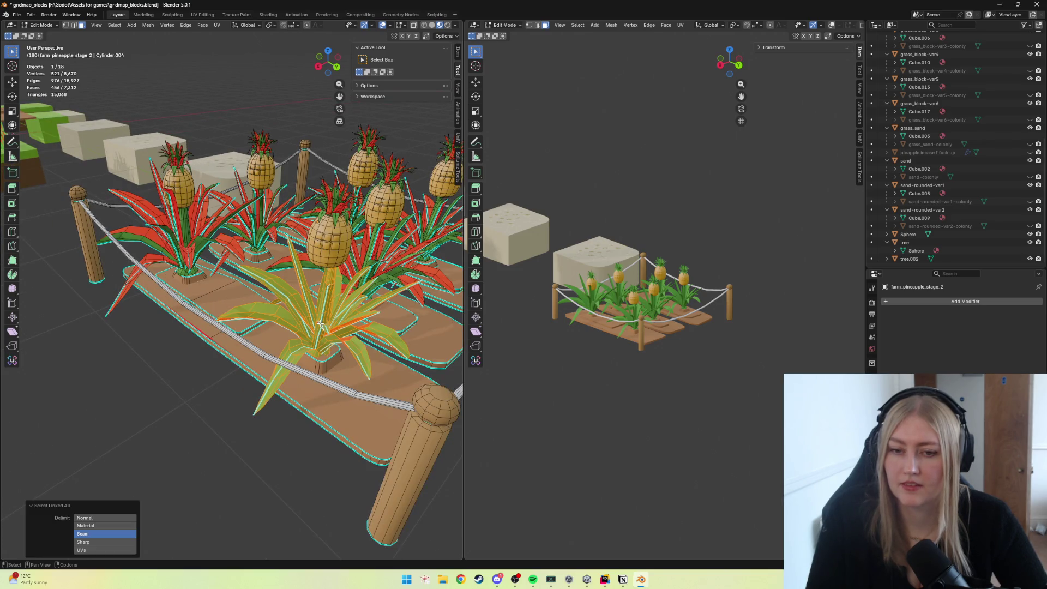
{"action": "left_click", "coordinate": [190, 259]}
{"action": "key", "text": "ctrl+l"}
{"action": "key", "text": "x"}
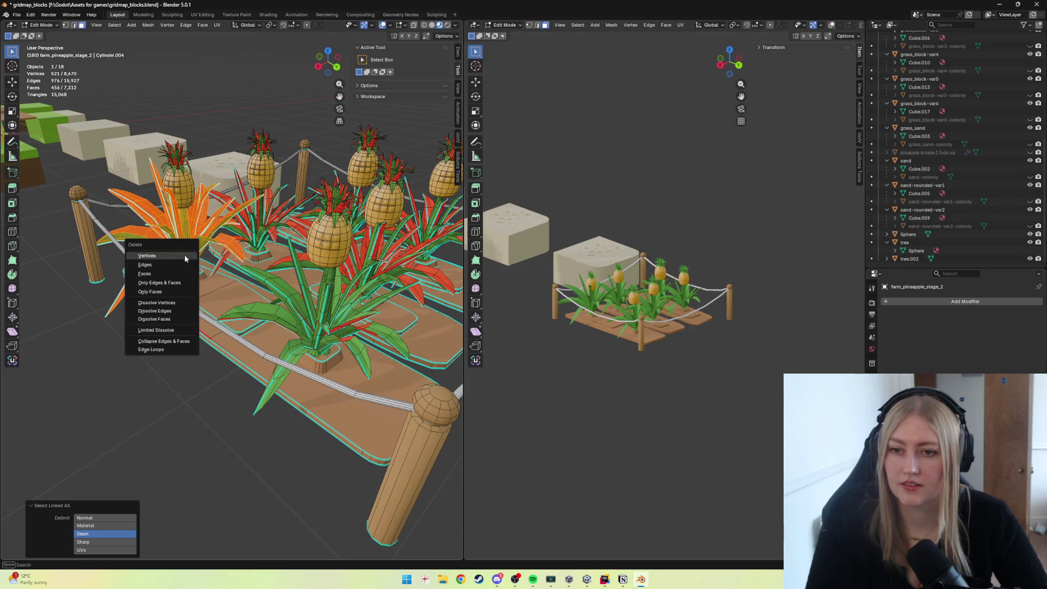
{"action": "left_click", "coordinate": [169, 254]}
Duplicate the centre plant's leaves along Y onto the left plant.
{"action": "left_click", "coordinate": [331, 325]}
{"action": "key", "text": "ctrl+l"}
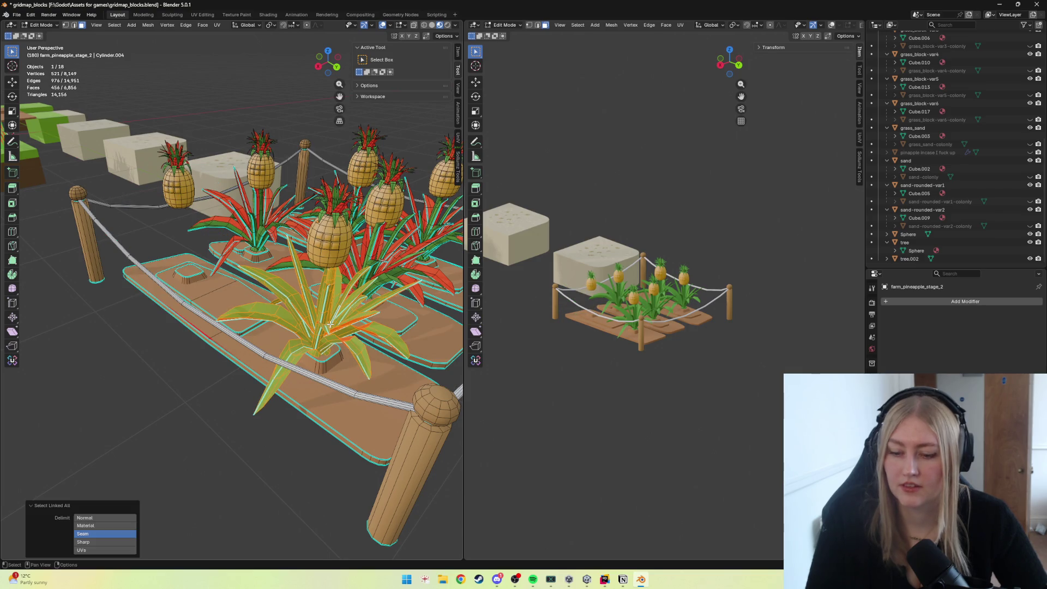
{"action": "key", "text": "shift+d"}
{"action": "key", "text": "y"}
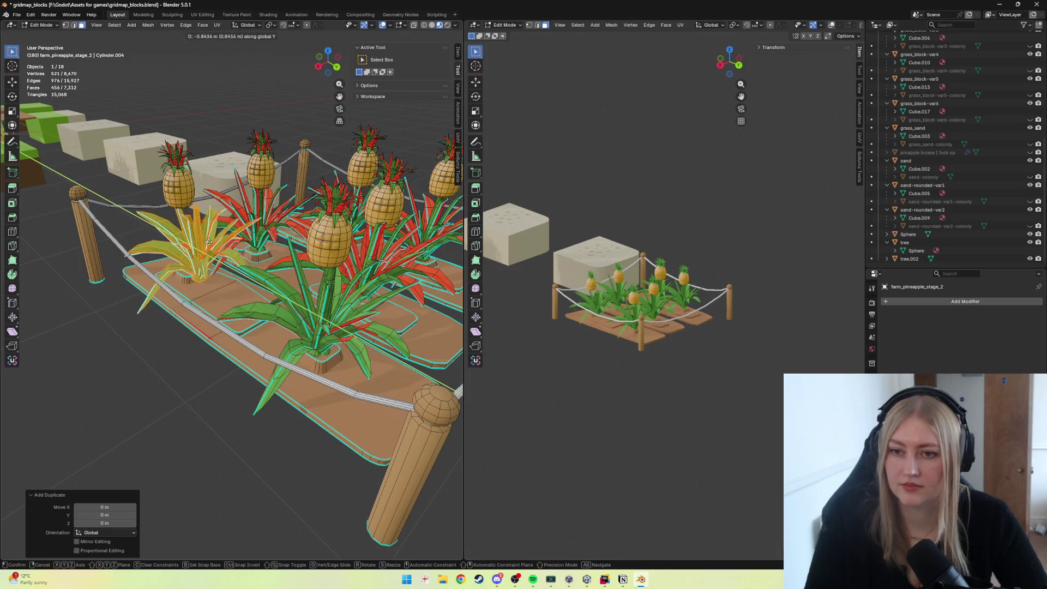
{"action": "left_click", "coordinate": [199, 247]}
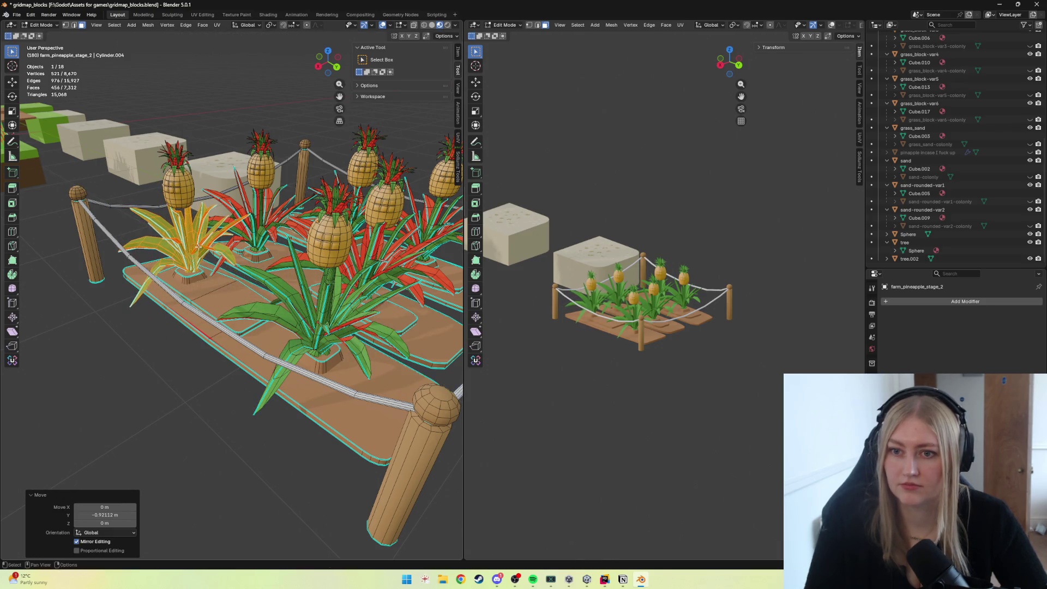
{"action": "mouse_move", "coordinate": [199, 248]}
{"action": "middle_mouse_down", "text": "ctrl"}
{"action": "mouse_move", "coordinate": [225, 281]}
{"action": "mouse_move", "coordinate": [215, 280]}
{"action": "mouse_move", "coordinate": [250, 273]}
{"action": "mouse_move", "coordinate": [232, 253]}
{"action": "middle_mouse_up", "text": "ctrl"}
Nudge the copied leaves along X into place, leave Edit Mode and return to Unity.
{"action": "key", "text": "g"}
{"action": "key", "text": "x"}
{"action": "left_click", "coordinate": [215, 280]}
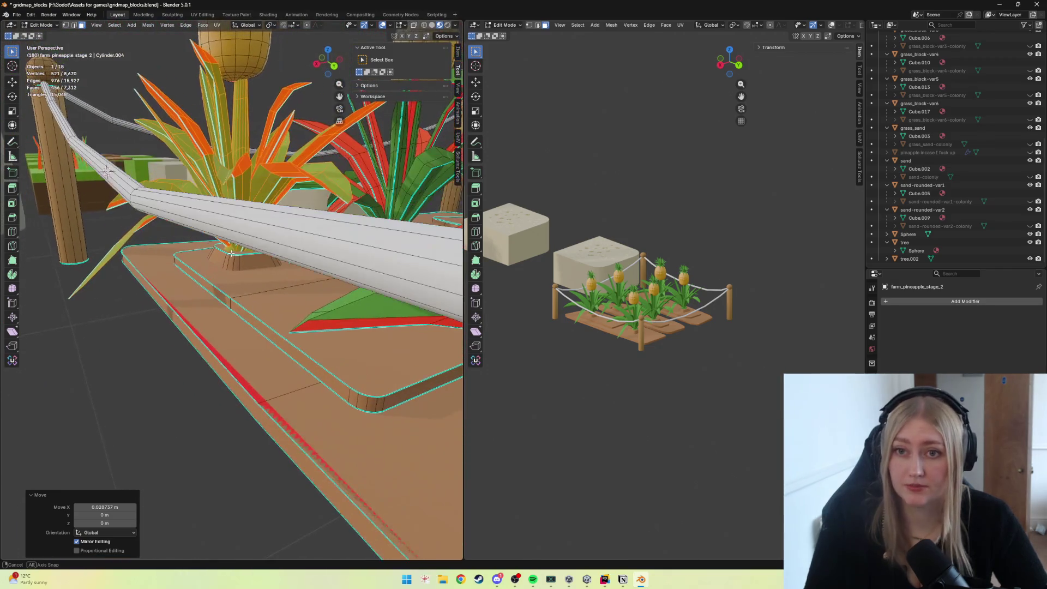
{"action": "key", "text": "g"}
{"action": "key", "text": "x"}
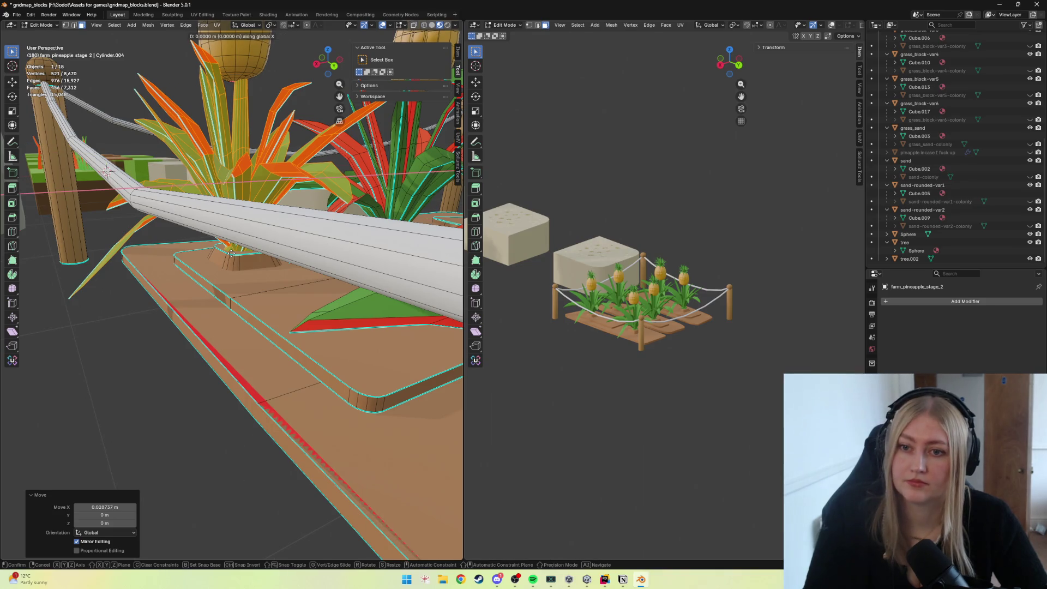
{"action": "left_click", "coordinate": [226, 254]}
{"action": "mouse_move", "coordinate": [226, 254]}
{"action": "middle_mouse_down"}
{"action": "mouse_move", "coordinate": [229, 340]}
{"action": "mouse_move", "coordinate": [257, 339]}
{"action": "middle_mouse_up"}
{"action": "key", "text": "Tab"}
{"action": "scroll", "coordinate": [255, 356], "scroll_direction": "down", "scroll_amount": 5}
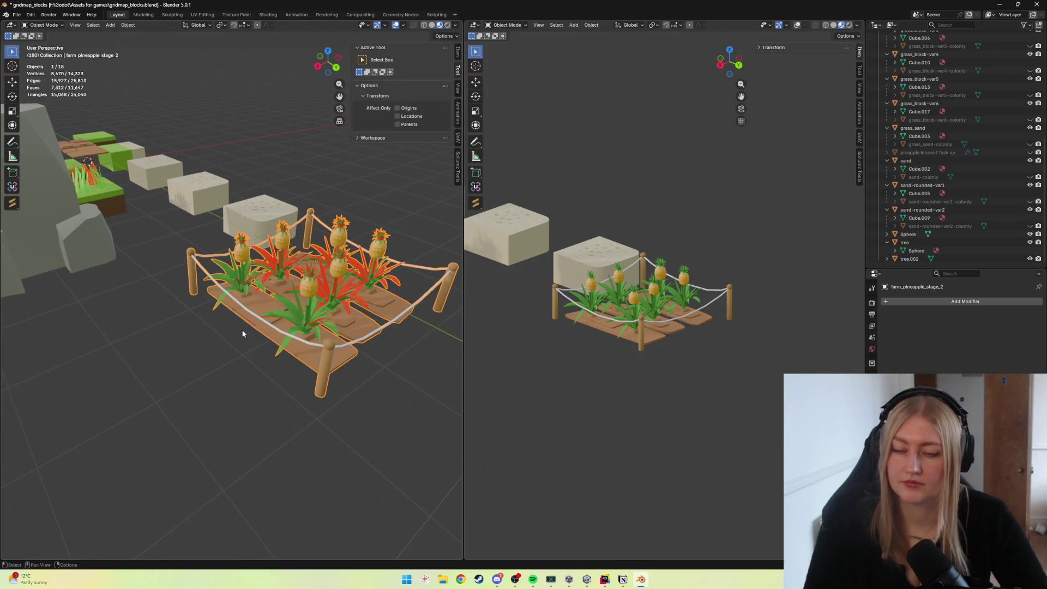
{"action": "scroll", "coordinate": [250, 326], "scroll_direction": "up", "scroll_amount": 2}
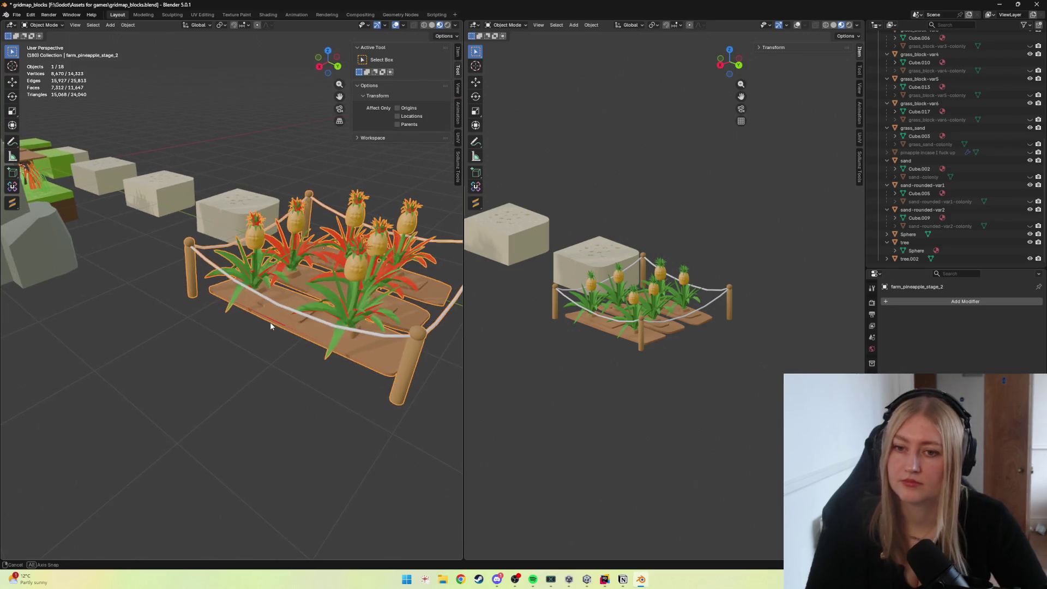
{"action": "mouse_move", "coordinate": [270, 321]}
{"action": "middle_mouse_down"}
{"action": "mouse_move", "coordinate": [249, 244]}
{"action": "mouse_move", "coordinate": [229, 290]}
{"action": "middle_mouse_up"}
{"action": "scroll", "coordinate": [271, 300], "scroll_direction": "up", "scroll_amount": 2}
{"action": "scroll", "coordinate": [271, 301], "scroll_direction": "up", "scroll_amount": 3}
{"action": "scroll", "coordinate": [206, 251], "scroll_direction": "up", "scroll_amount": 2}
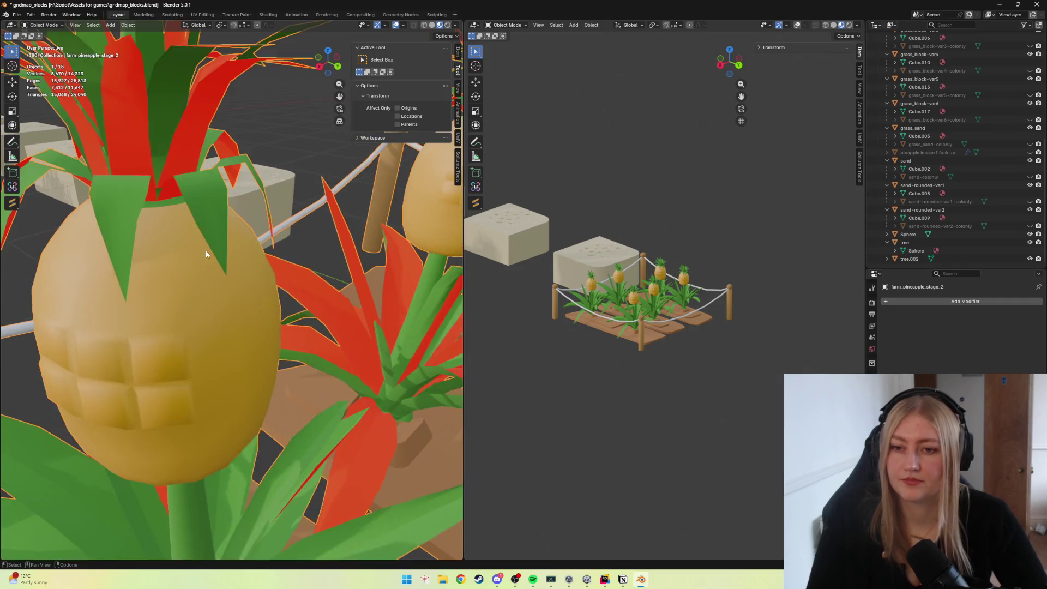
{"action": "scroll", "coordinate": [206, 250], "scroll_direction": "up", "scroll_amount": 2}
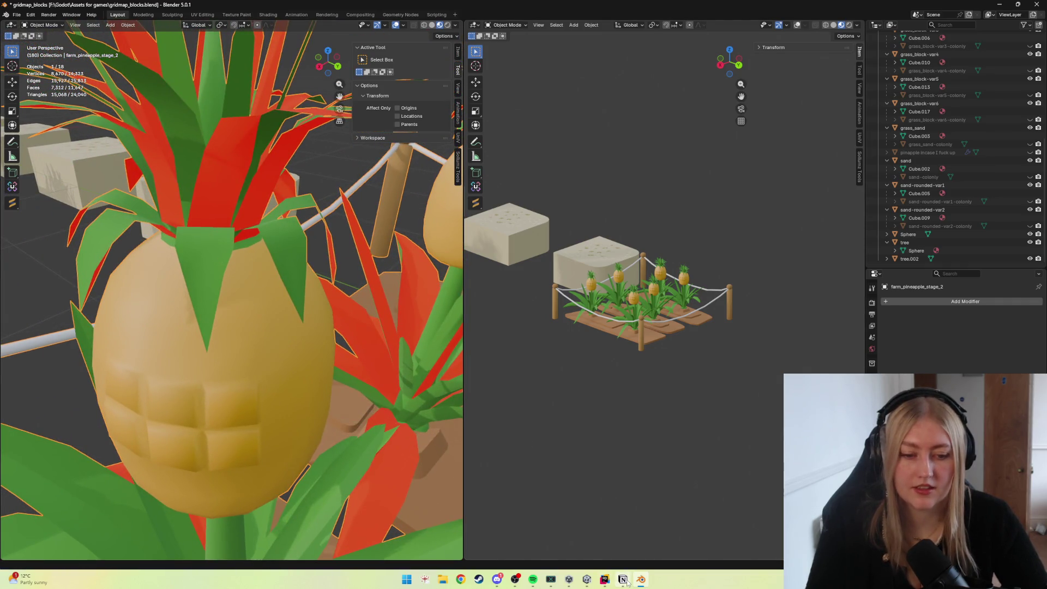
{"action": "left_click", "coordinate": [605, 579]}
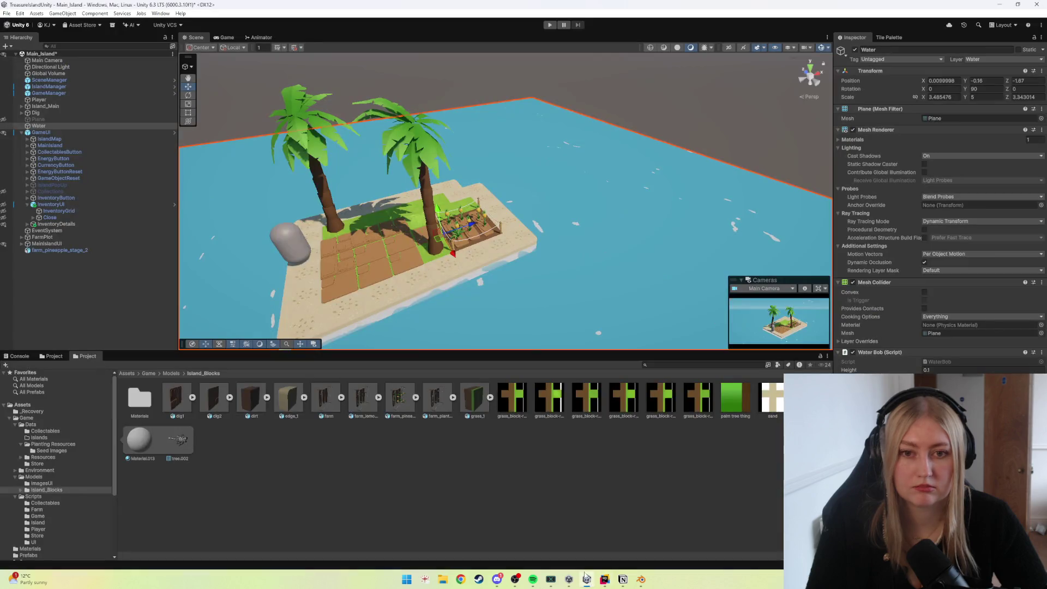
{"action": "scroll", "coordinate": [450, 205], "scroll_direction": "up", "scroll_amount": 4}
{"action": "scroll", "coordinate": [466, 240], "scroll_direction": "up", "scroll_amount": 3}
{"action": "middle_click_drag", "start_coordinate": [466, 240], "coordinate": [520, 249]}
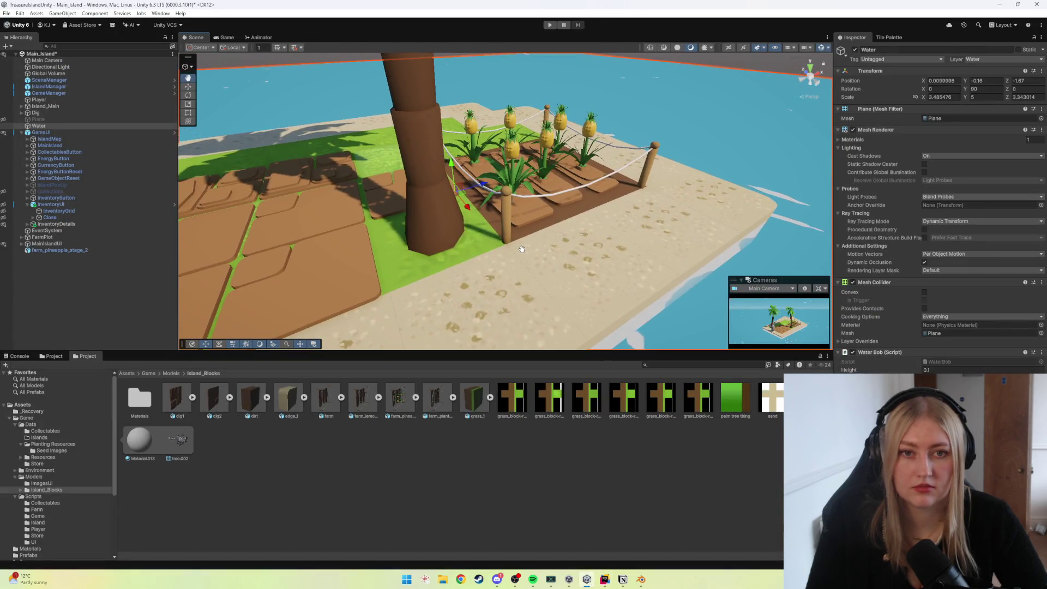
{"action": "scroll", "coordinate": [526, 150], "scroll_direction": "up", "scroll_amount": 2}
{"action": "scroll", "coordinate": [507, 163], "scroll_direction": "up", "scroll_amount": 2}
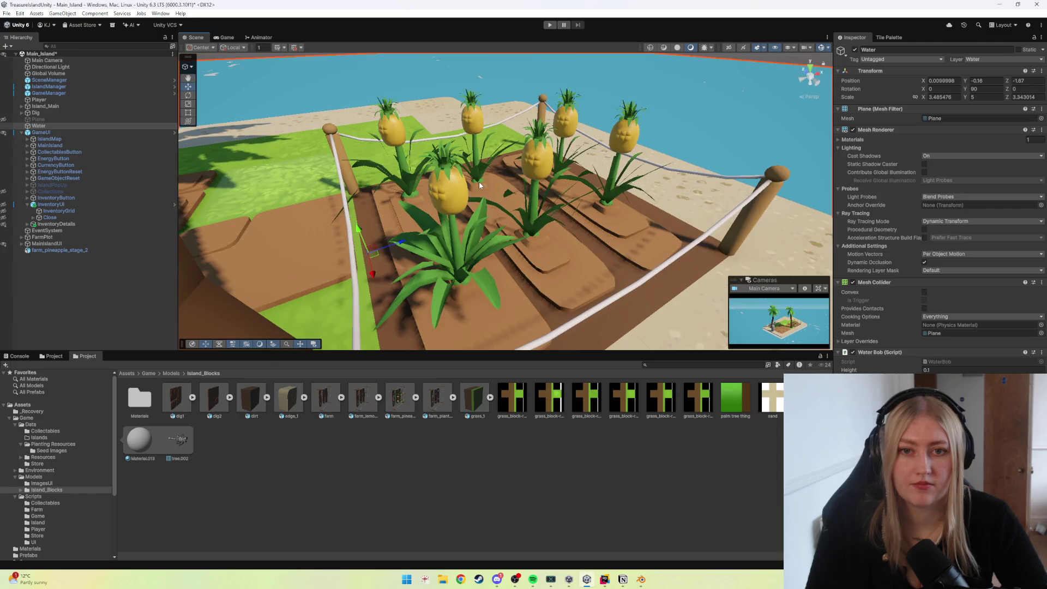
{"action": "scroll", "coordinate": [479, 182], "scroll_direction": "up", "scroll_amount": 3}
{"action": "scroll", "coordinate": [479, 181], "scroll_direction": "up", "scroll_amount": 3}
{"action": "left_click_drag", "start_coordinate": [454, 172], "coordinate": [464, 175], "text": "alt"}
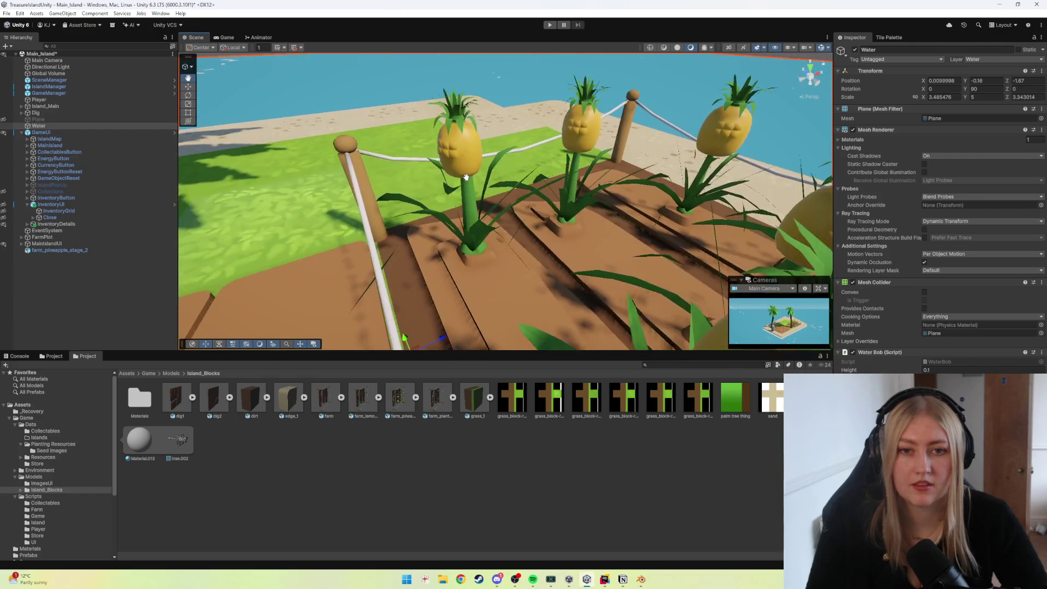
{"action": "scroll", "coordinate": [464, 175], "scroll_direction": "up", "scroll_amount": 2}
{"action": "scroll", "coordinate": [463, 175], "scroll_direction": "up", "scroll_amount": 2}
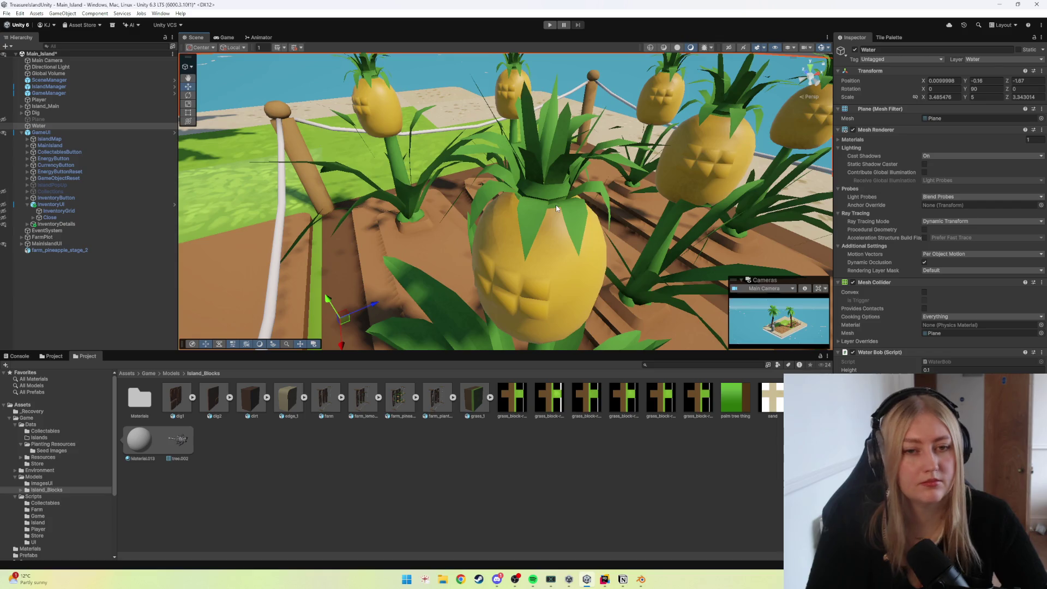
{"action": "scroll", "coordinate": [556, 209], "scroll_direction": "down", "scroll_amount": 5}
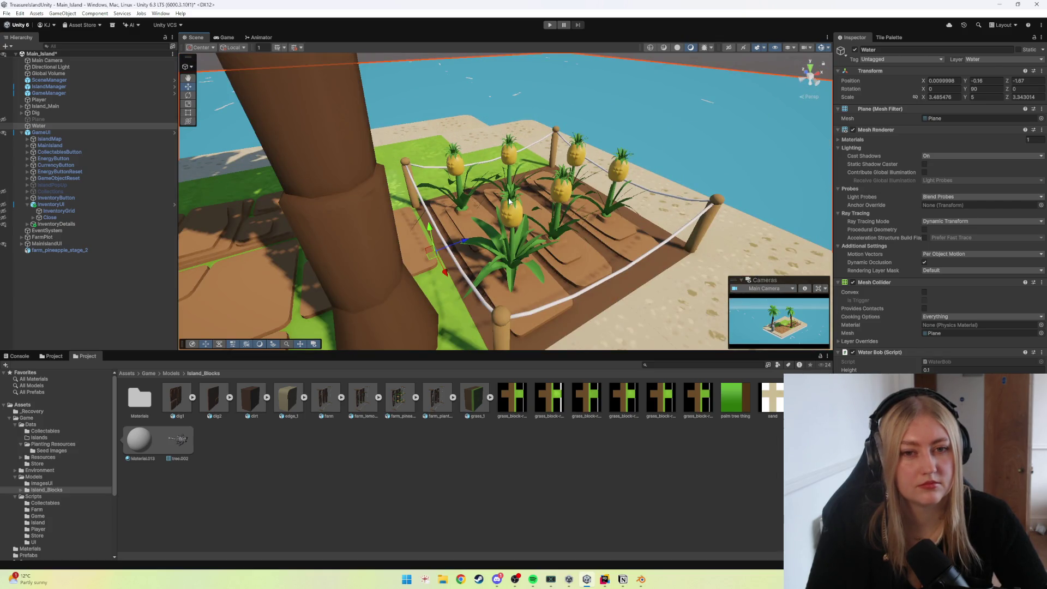
{"action": "scroll", "coordinate": [508, 200], "scroll_direction": "up", "scroll_amount": 2}
{"action": "scroll", "coordinate": [508, 200], "scroll_direction": "up", "scroll_amount": 3}
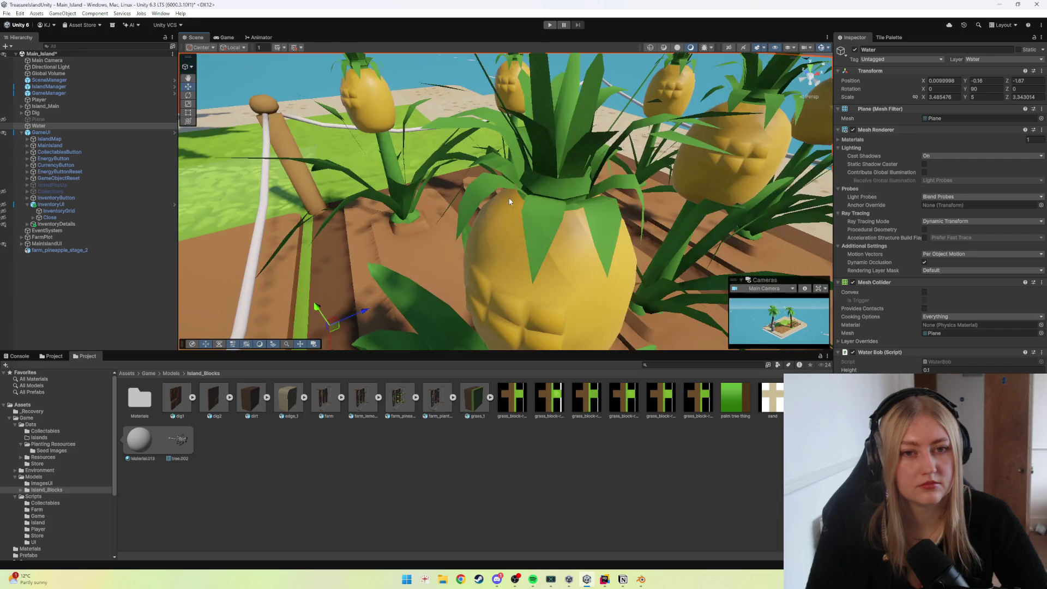
{"action": "mouse_move", "coordinate": [641, 579]}
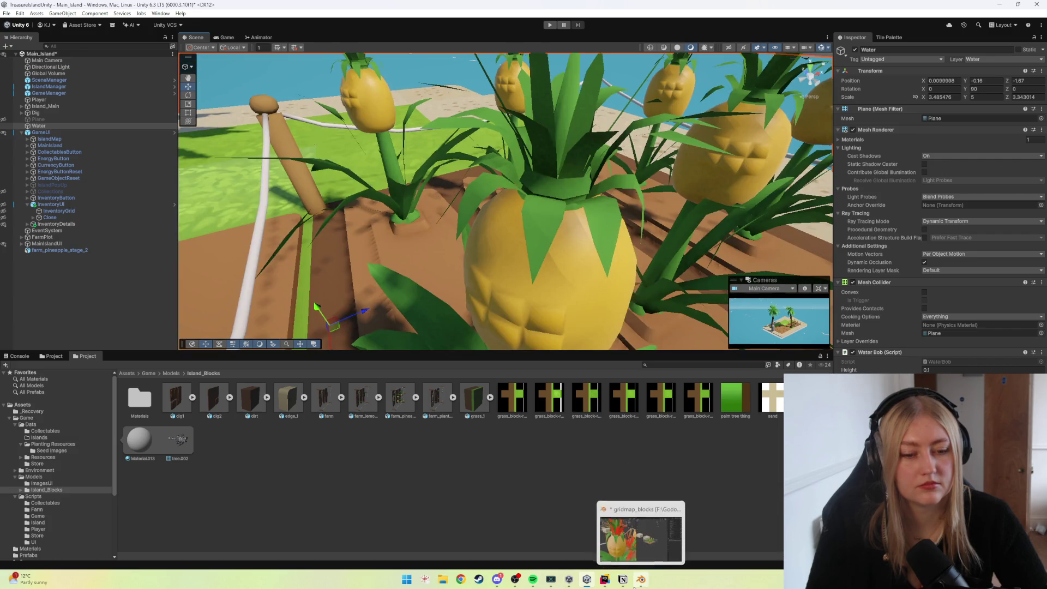
{"action": "left_click", "coordinate": [630, 547]}
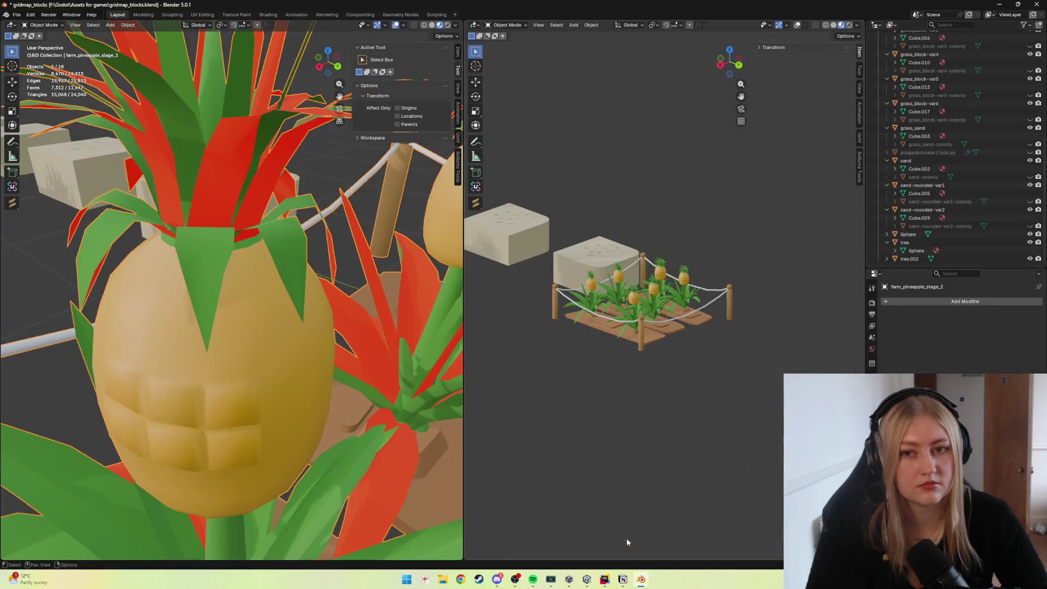
Enter Edit Mode and select the faces along the red leaf on the front pineapple.
{"action": "key", "text": "Tab"}
{"action": "left_click", "coordinate": [229, 215]}
{"action": "key", "text": "ctrl+l"}
{"action": "key", "text": "ctrl+z"}
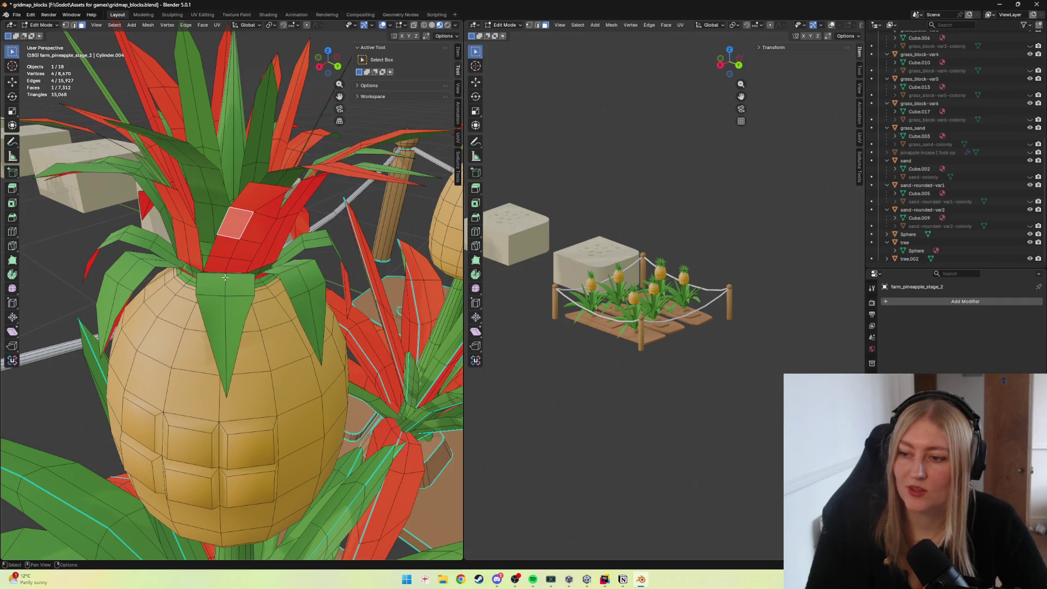
{"action": "left_click", "coordinate": [214, 264], "text": "shift"}
{"action": "left_click", "coordinate": [237, 262], "text": "shift"}
{"action": "left_click", "coordinate": [246, 236], "text": "shift"}
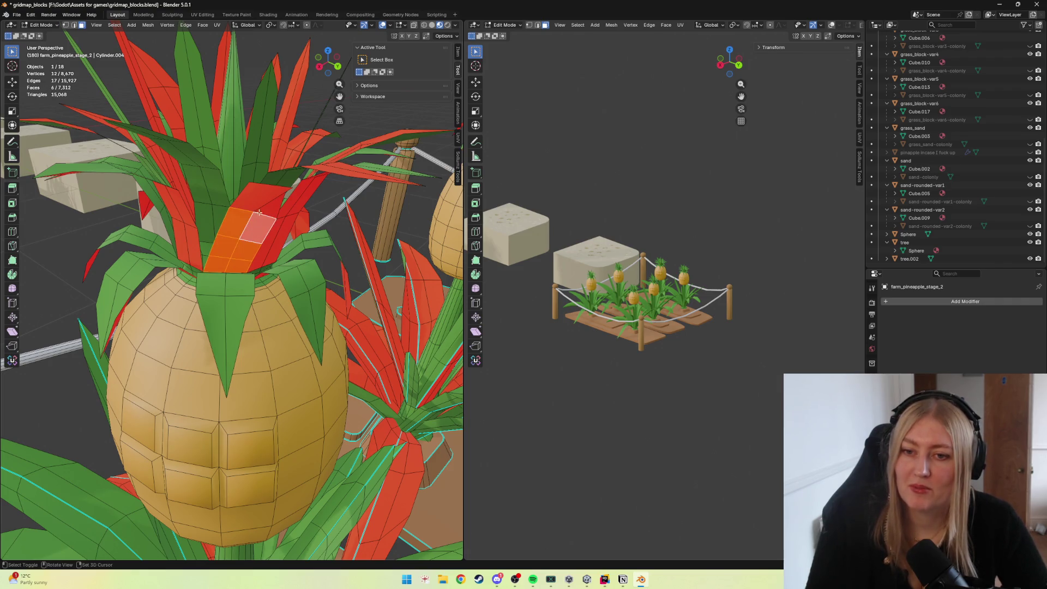
{"action": "left_click", "coordinate": [262, 219], "text": "shift"}
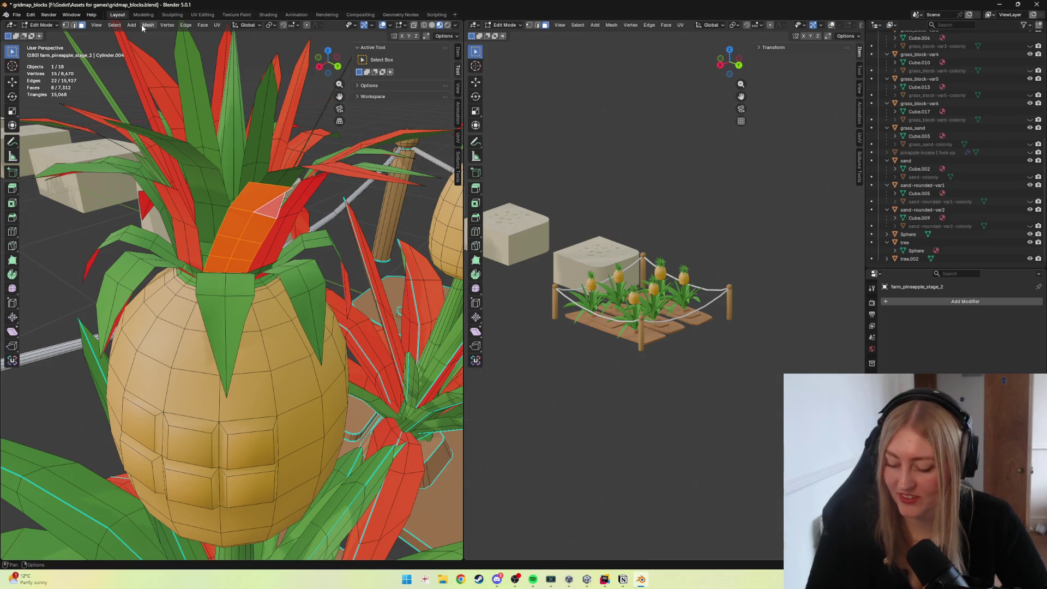
{"action": "key", "text": "alt+f"}
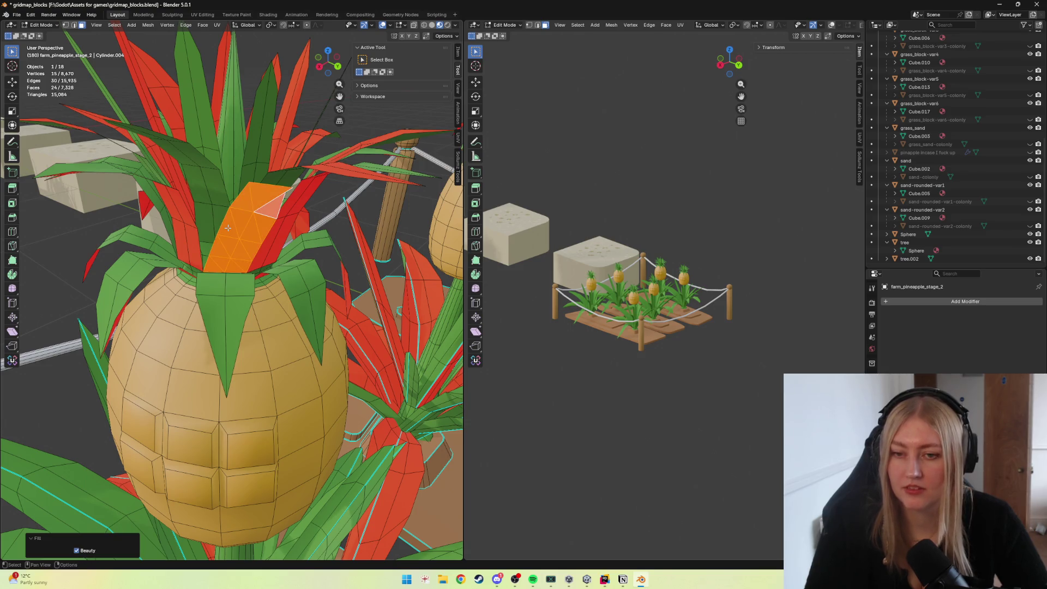
{"action": "key", "text": "ctrl+z"}
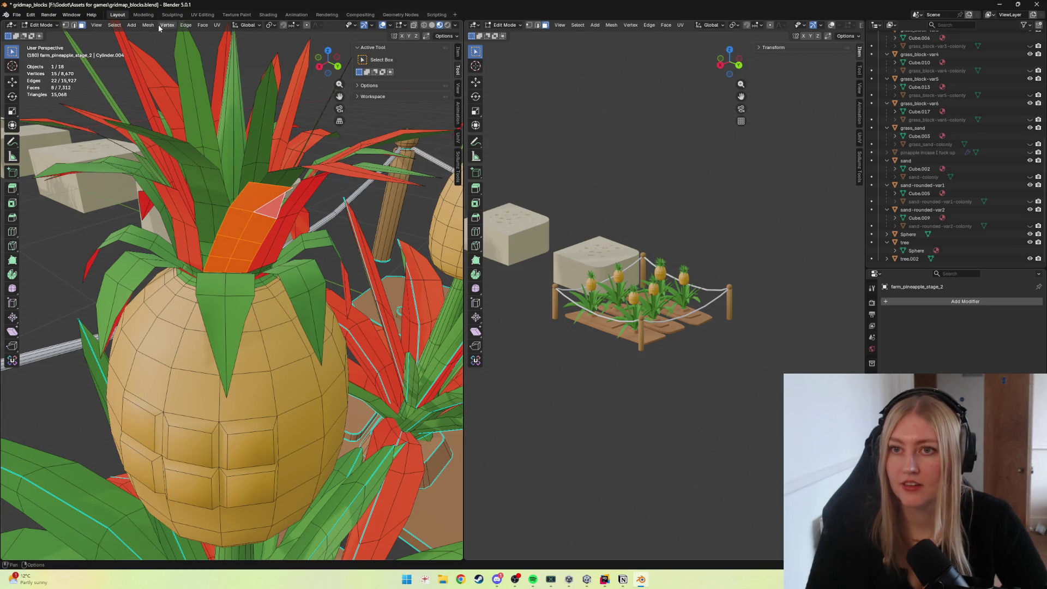
Flip the selected leaf's normals via Mesh > Normals, check it, and leave Edit Mode.
{"action": "left_click", "coordinate": [161, 25]}
{"action": "mouse_move", "coordinate": [113, 25]}
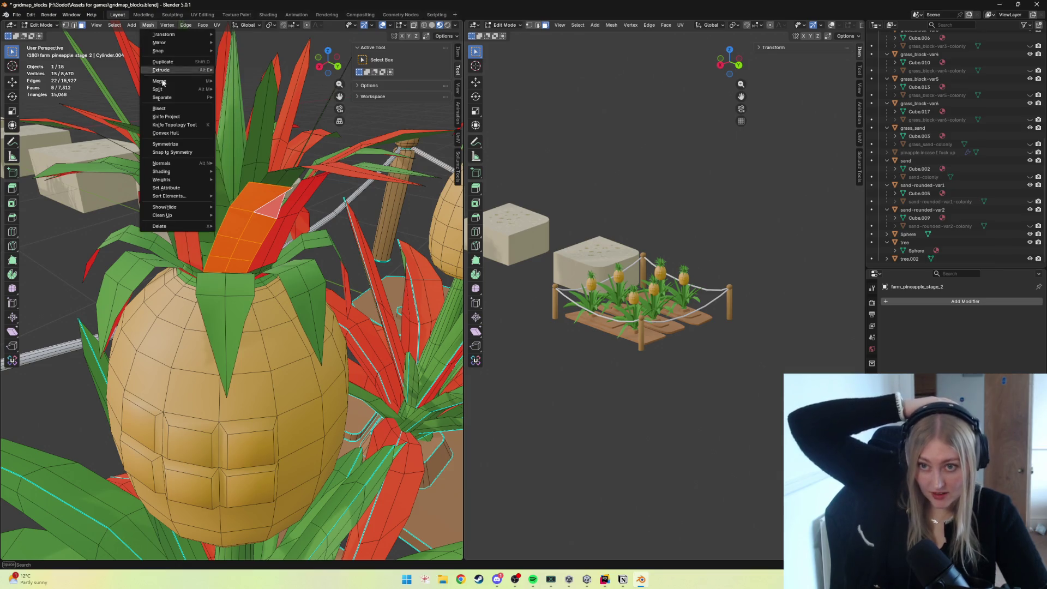
{"action": "left_click", "coordinate": [227, 164]}
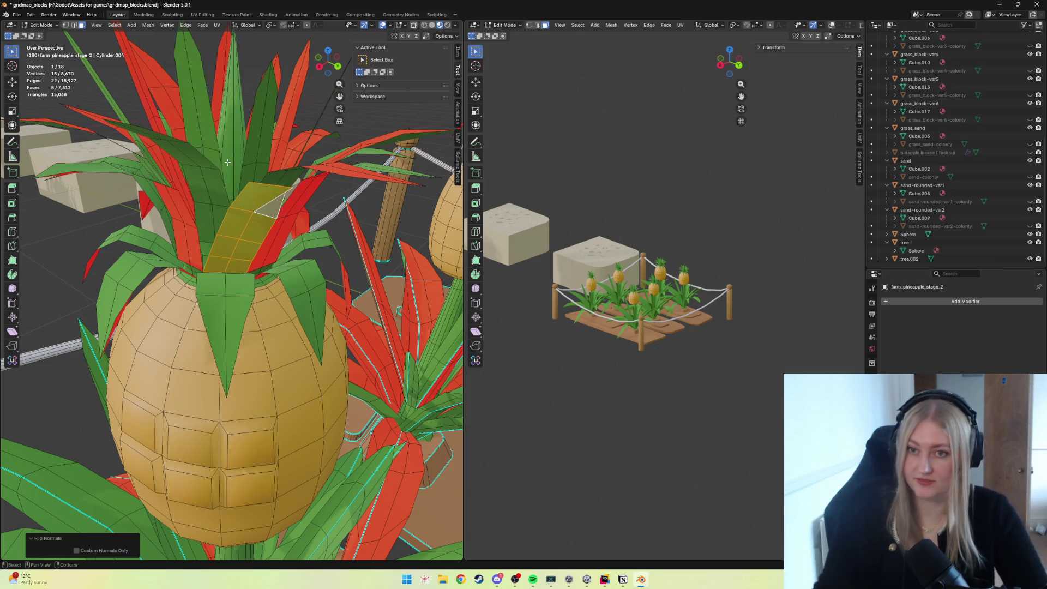
{"action": "key", "text": "KP_0"}
{"action": "key", "text": "KP_0"}
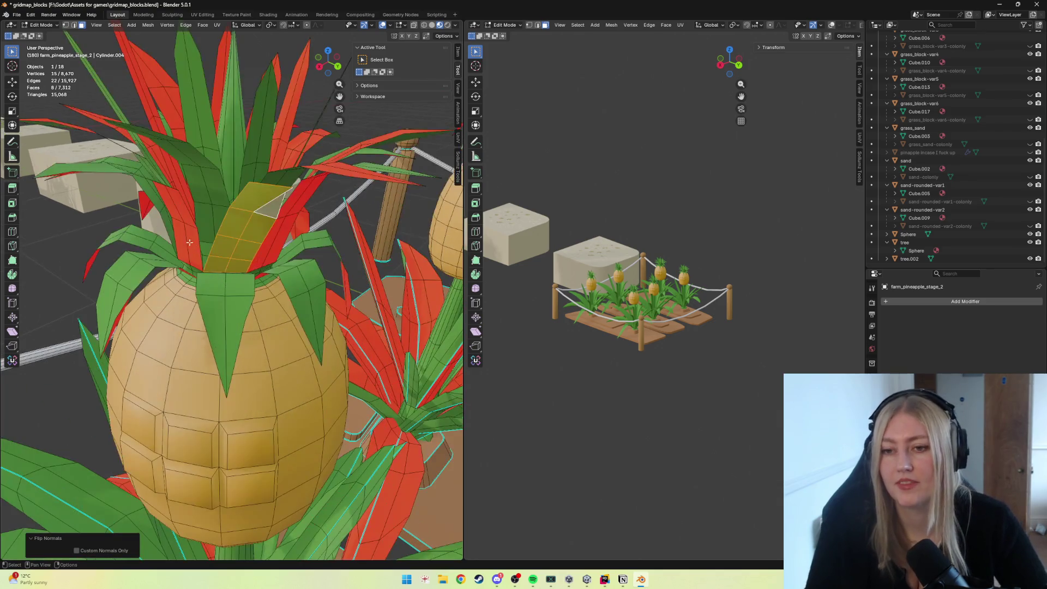
{"action": "left_click", "coordinate": [183, 244]}
{"action": "left_click", "coordinate": [179, 211], "text": "shift"}
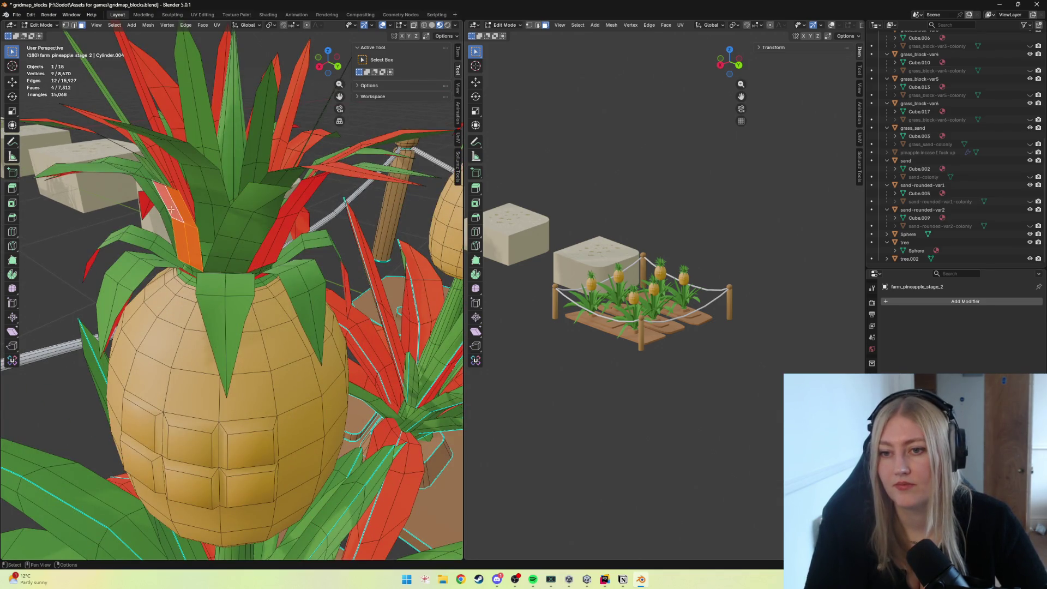
{"action": "scroll", "coordinate": [213, 246], "scroll_direction": "down", "scroll_amount": 3}
{"action": "scroll", "coordinate": [249, 279], "scroll_direction": "down", "scroll_amount": 3}
{"action": "mouse_move", "coordinate": [249, 279]}
{"action": "middle_mouse_down"}
{"action": "mouse_move", "coordinate": [250, 318]}
{"action": "mouse_move", "coordinate": [231, 296]}
{"action": "mouse_move", "coordinate": [257, 244]}
{"action": "mouse_move", "coordinate": [230, 281]}
{"action": "mouse_move", "coordinate": [387, 352]}
{"action": "mouse_move", "coordinate": [358, 346]}
{"action": "mouse_move", "coordinate": [362, 333]}
{"action": "middle_mouse_up"}
{"action": "scroll", "coordinate": [231, 296], "scroll_direction": "up", "scroll_amount": 4}
{"action": "scroll", "coordinate": [256, 244], "scroll_direction": "up", "scroll_amount": 2}
{"action": "scroll", "coordinate": [257, 243], "scroll_direction": "up", "scroll_amount": 2}
{"action": "scroll", "coordinate": [230, 280], "scroll_direction": "up", "scroll_amount": 4}
{"action": "scroll", "coordinate": [232, 281], "scroll_direction": "down", "scroll_amount": 3}
{"action": "scroll", "coordinate": [225, 282], "scroll_direction": "down", "scroll_amount": 5}
{"action": "key", "text": "Tab"}
{"action": "left_click", "coordinate": [380, 354]}
{"action": "scroll", "coordinate": [311, 302], "scroll_direction": "up", "scroll_amount": 4}
{"action": "scroll", "coordinate": [310, 298], "scroll_direction": "up", "scroll_amount": 3}
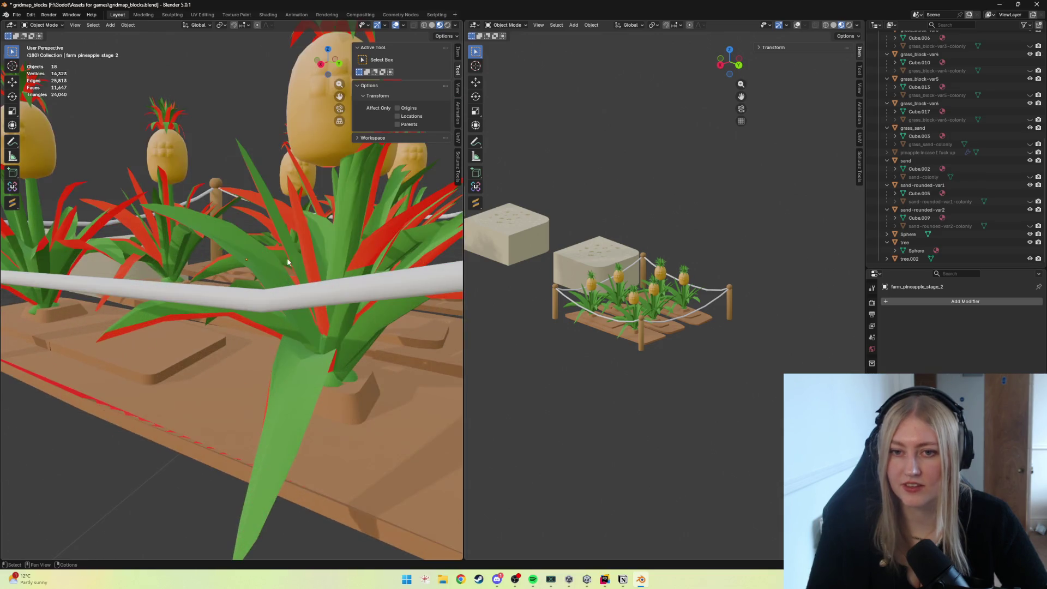
{"action": "scroll", "coordinate": [324, 260], "scroll_direction": "down", "scroll_amount": 5}
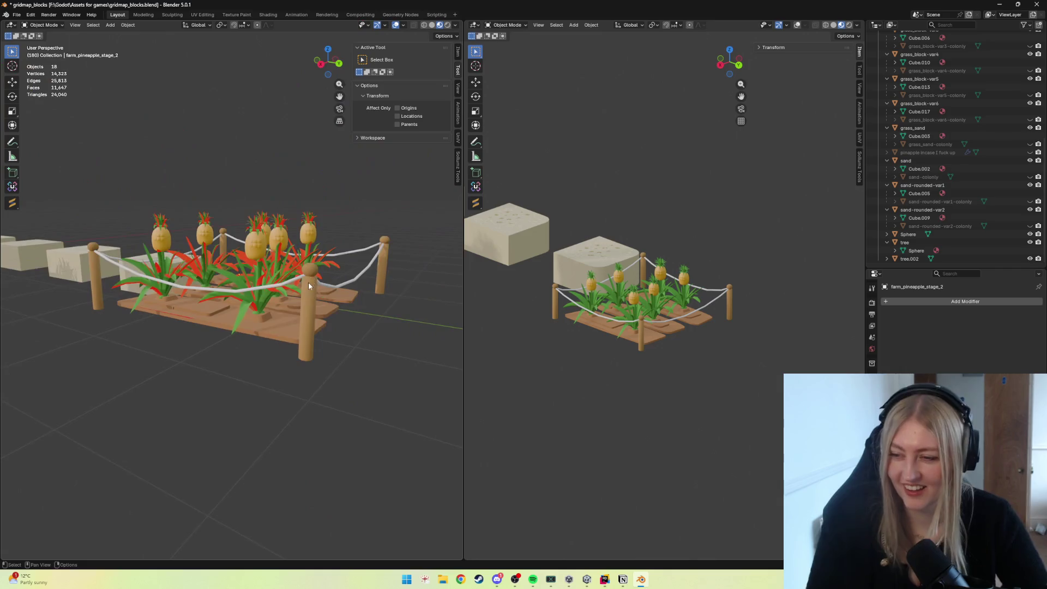
Orbit over the garden for remaining red leaves and re-enter Edit Mode on the pineapple.
{"action": "mouse_move", "coordinate": [309, 282]}
{"action": "middle_mouse_down"}
{"action": "mouse_move", "coordinate": [302, 300]}
{"action": "mouse_move", "coordinate": [286, 268]}
{"action": "middle_mouse_up"}
{"action": "scroll", "coordinate": [303, 299], "scroll_direction": "up", "scroll_amount": 4}
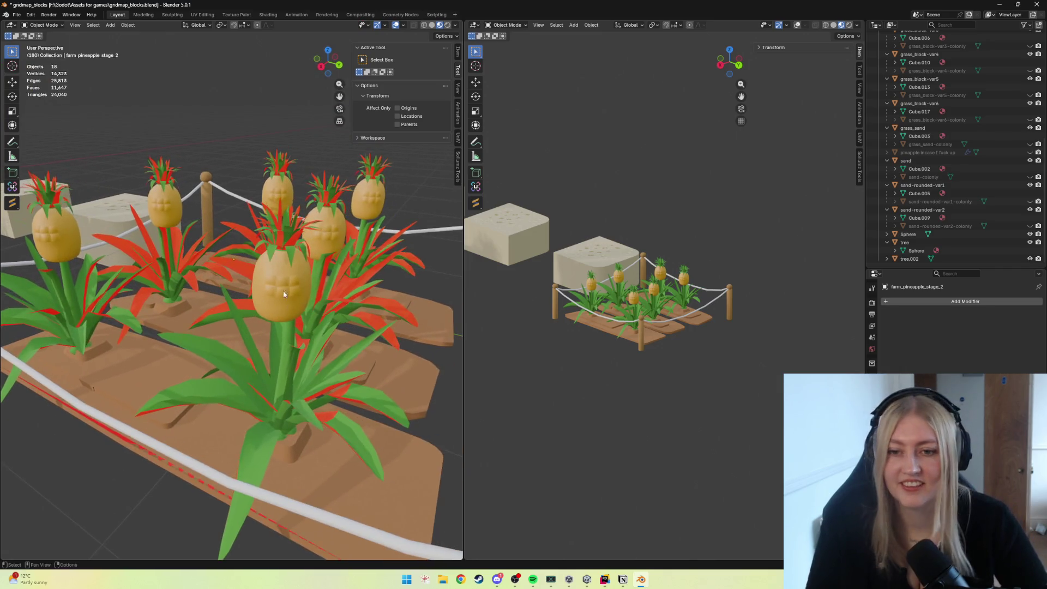
{"action": "scroll", "coordinate": [287, 267], "scroll_direction": "up", "scroll_amount": 2}
{"action": "scroll", "coordinate": [286, 267], "scroll_direction": "down", "scroll_amount": 2}
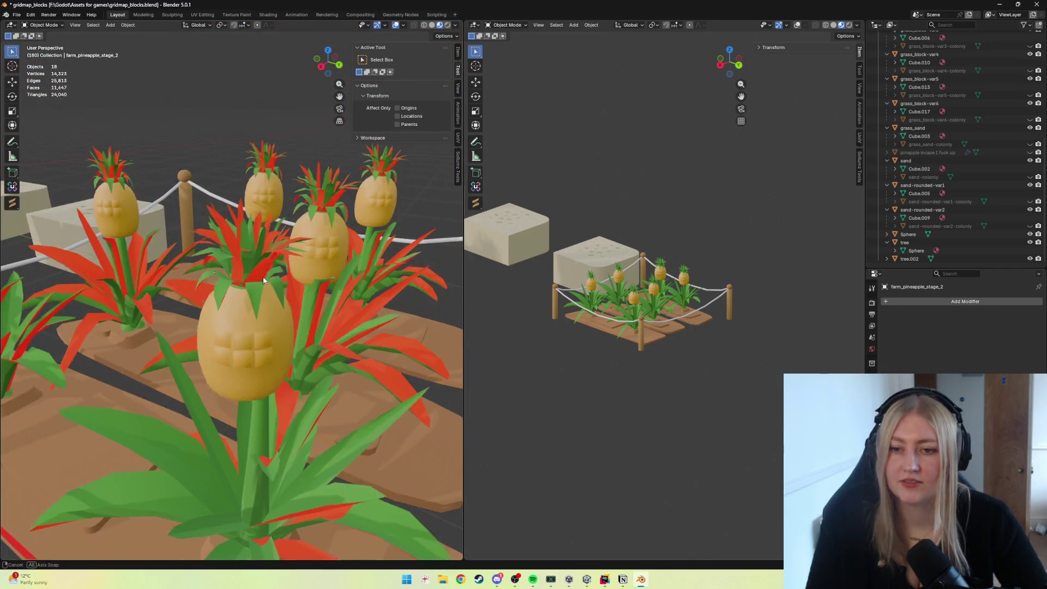
{"action": "key", "text": "Tab"}
{"action": "scroll", "coordinate": [263, 276], "scroll_direction": "up", "scroll_amount": 3}
{"action": "middle_click_drag", "start_coordinate": [262, 276], "coordinate": [246, 254]}
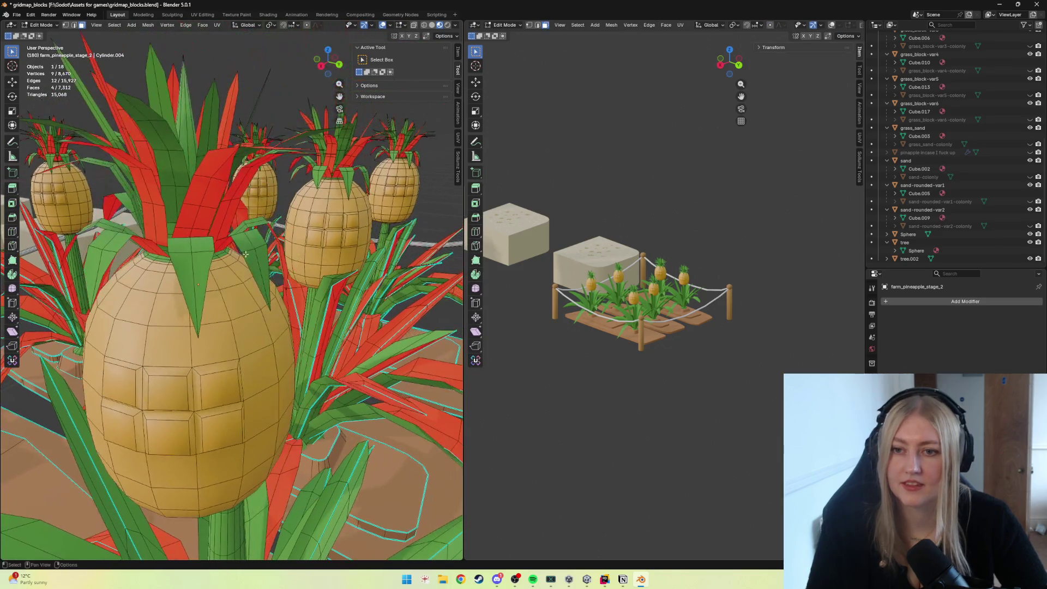
Select another red leaf's faces, flip their normals with Alt+N, and deselect.
{"action": "left_click", "coordinate": [201, 200], "text": "shift"}
{"action": "left_click", "coordinate": [217, 174], "text": "shift"}
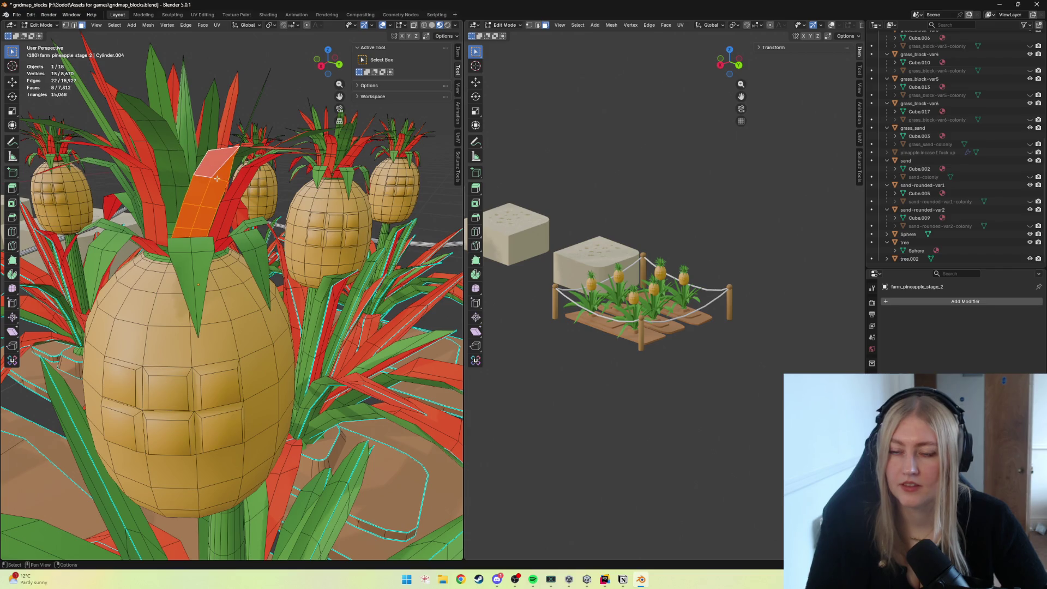
{"action": "key", "text": "alt+n"}
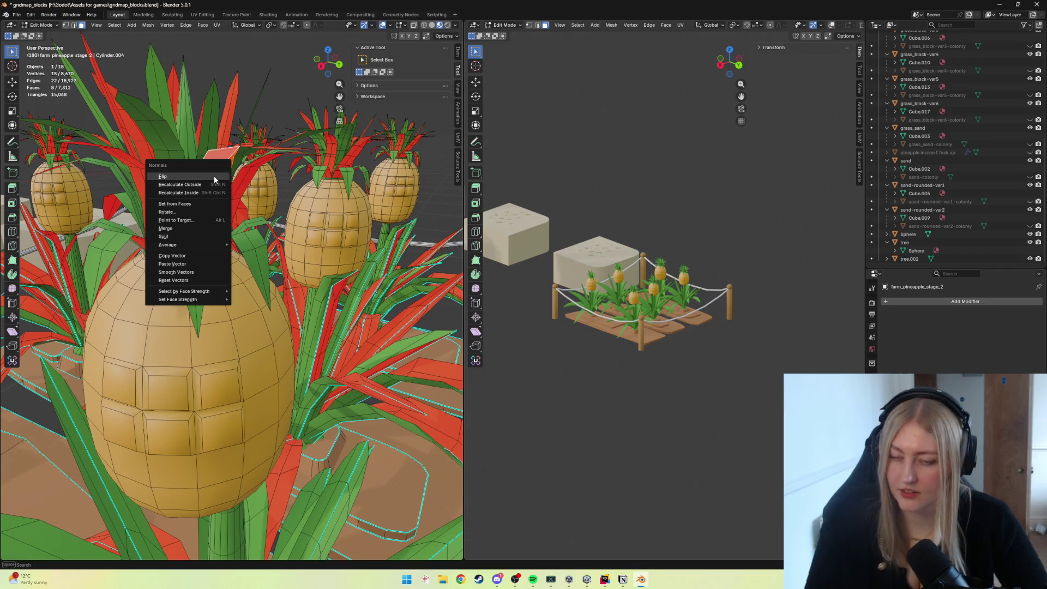
{"action": "left_click", "coordinate": [188, 179]}
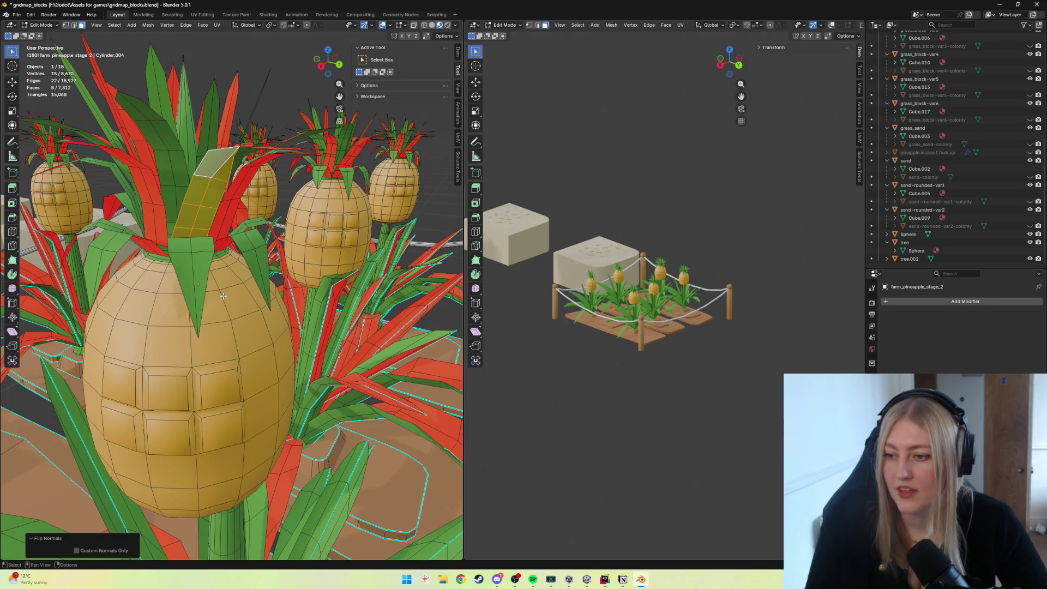
{"action": "scroll", "coordinate": [224, 295], "scroll_direction": "down", "scroll_amount": 10}
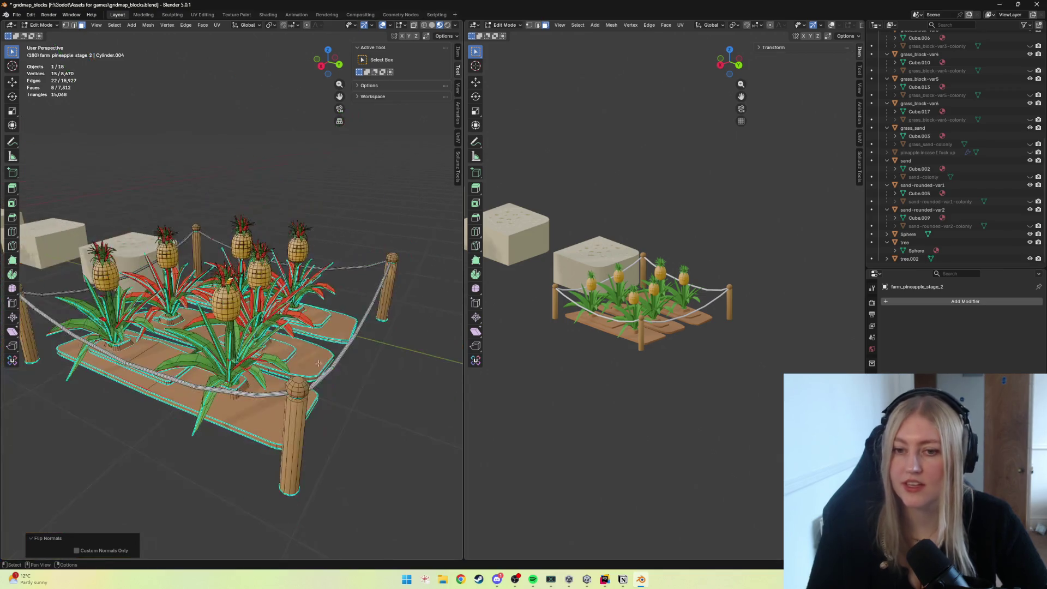
{"action": "left_click", "coordinate": [501, 502]}
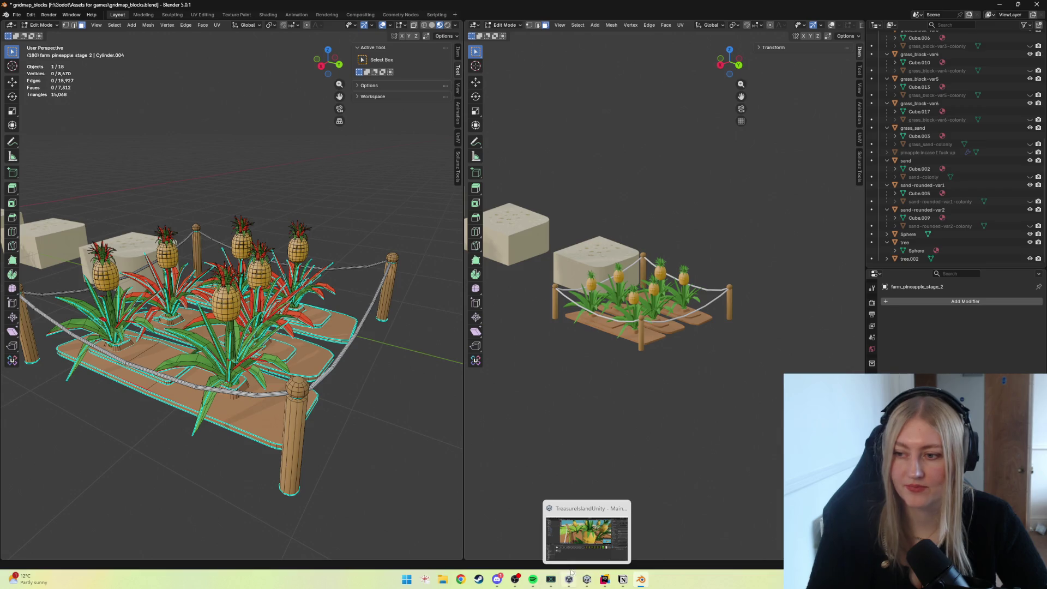
{"action": "left_click", "coordinate": [460, 579]}
{"action": "key", "text": "alt+Tab"}
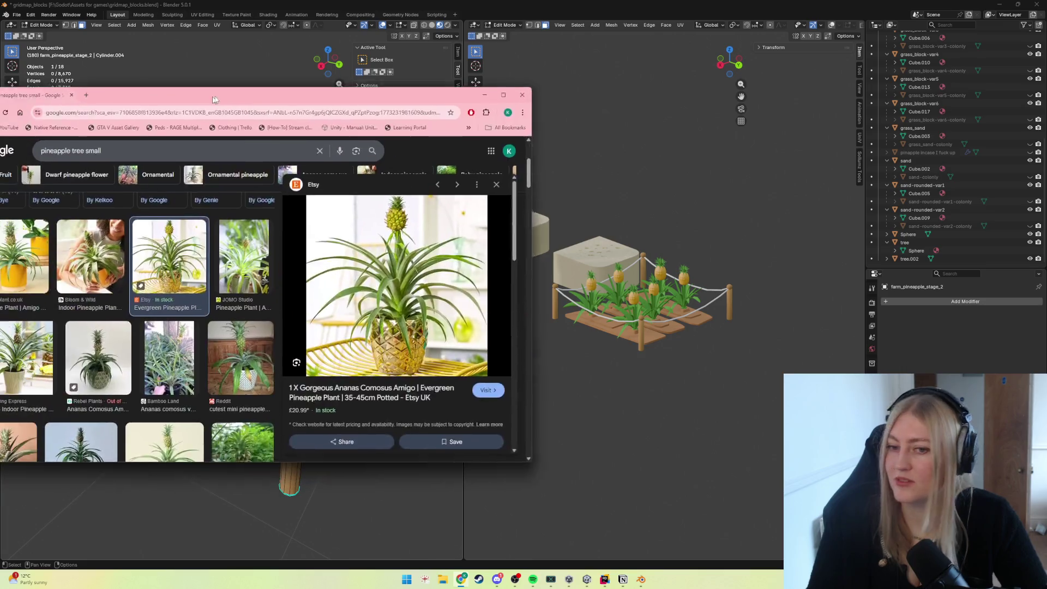
Preview indoor pineapple plant reference photos in the Google Images results.
{"action": "left_click_drag", "start_coordinate": [274, 98], "coordinate": [386, 96]}
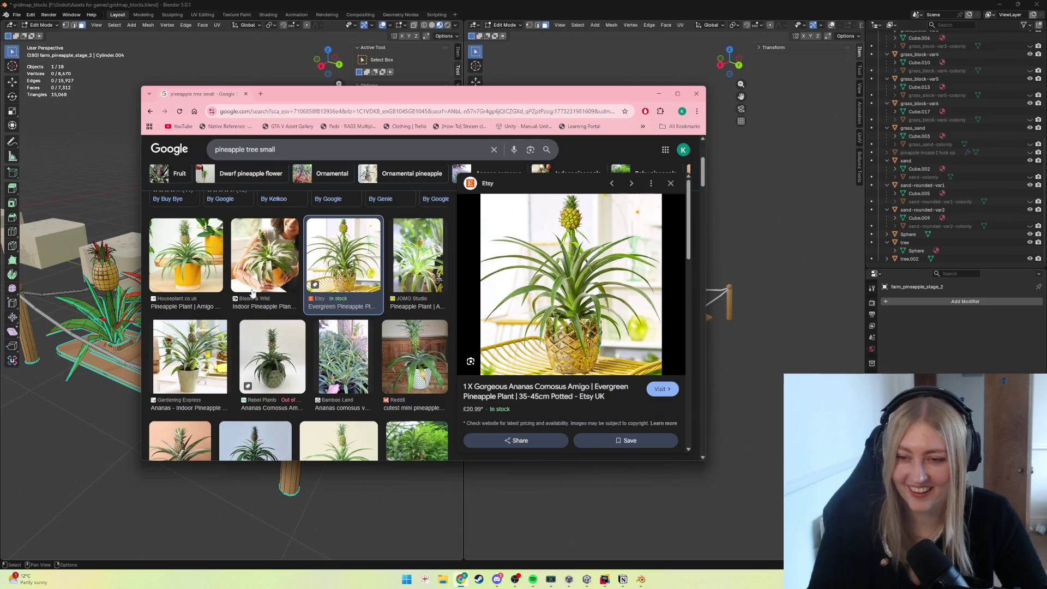
{"action": "left_click", "coordinate": [190, 355]}
{"action": "scroll", "coordinate": [269, 339], "scroll_direction": "down", "scroll_amount": 3}
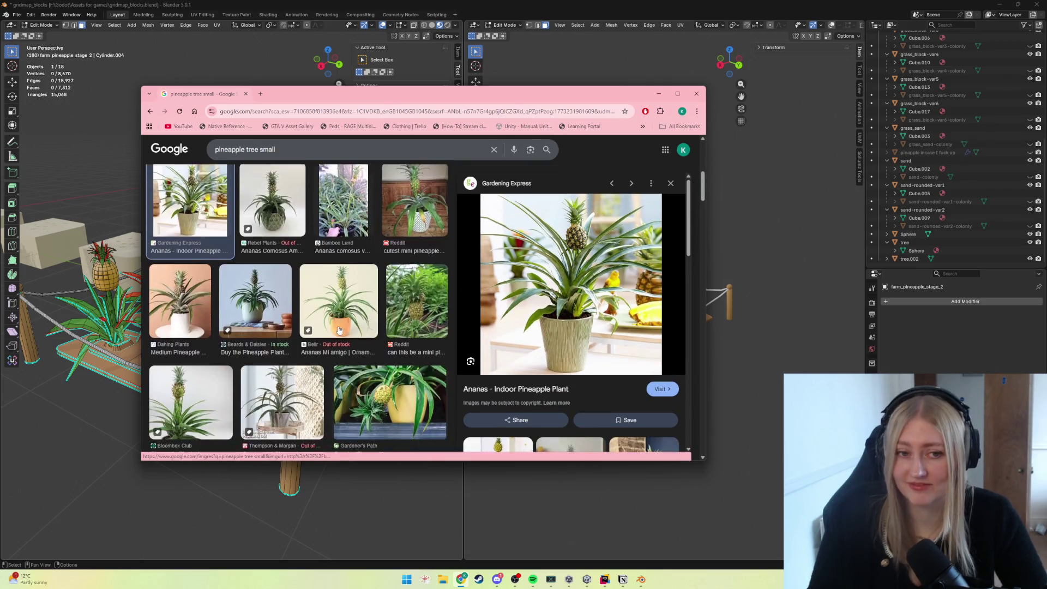
{"action": "scroll", "coordinate": [339, 330], "scroll_direction": "down", "scroll_amount": 2}
{"action": "scroll", "coordinate": [351, 339], "scroll_direction": "down", "scroll_amount": 1}
{"action": "scroll", "coordinate": [373, 351], "scroll_direction": "down", "scroll_amount": 1}
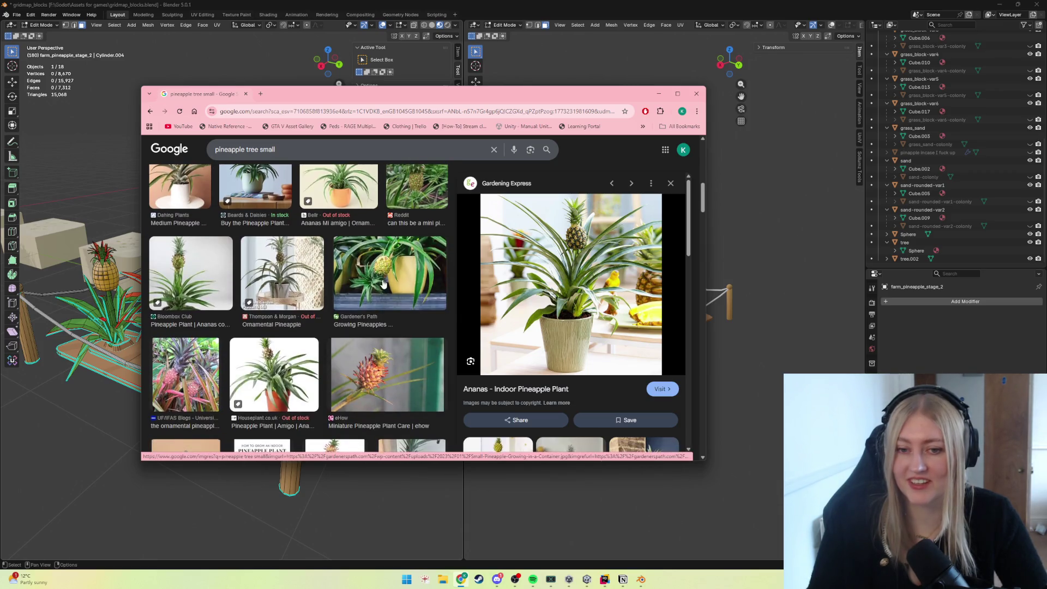
{"action": "left_click", "coordinate": [384, 283]}
{"action": "scroll", "coordinate": [409, 362], "scroll_direction": "down", "scroll_amount": 1}
{"action": "scroll", "coordinate": [410, 363], "scroll_direction": "down", "scroll_amount": 1}
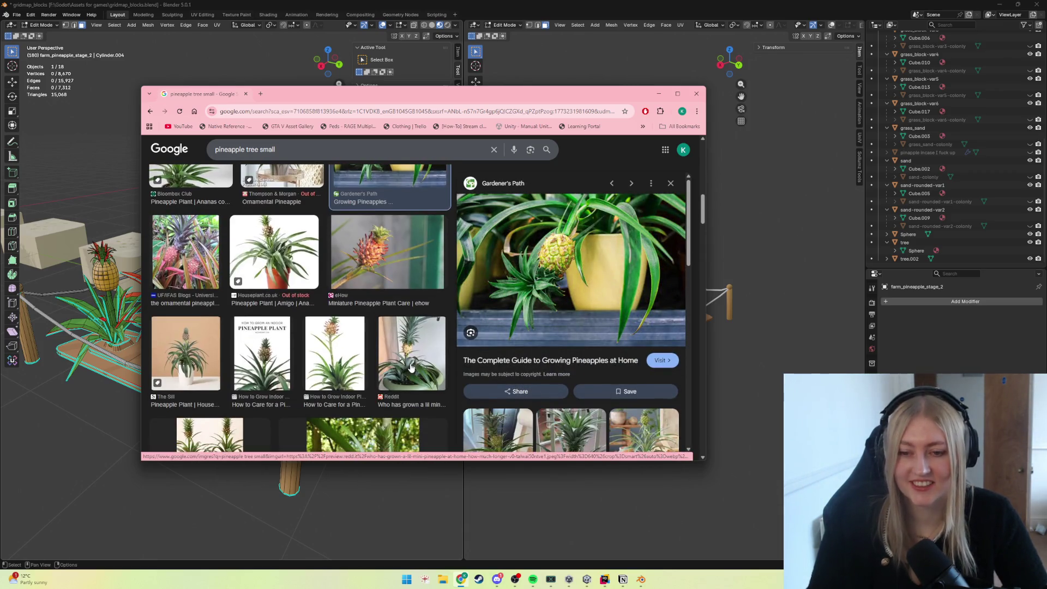
{"action": "scroll", "coordinate": [410, 368], "scroll_direction": "down", "scroll_amount": 1}
{"action": "scroll", "coordinate": [410, 369], "scroll_direction": "down", "scroll_amount": 1}
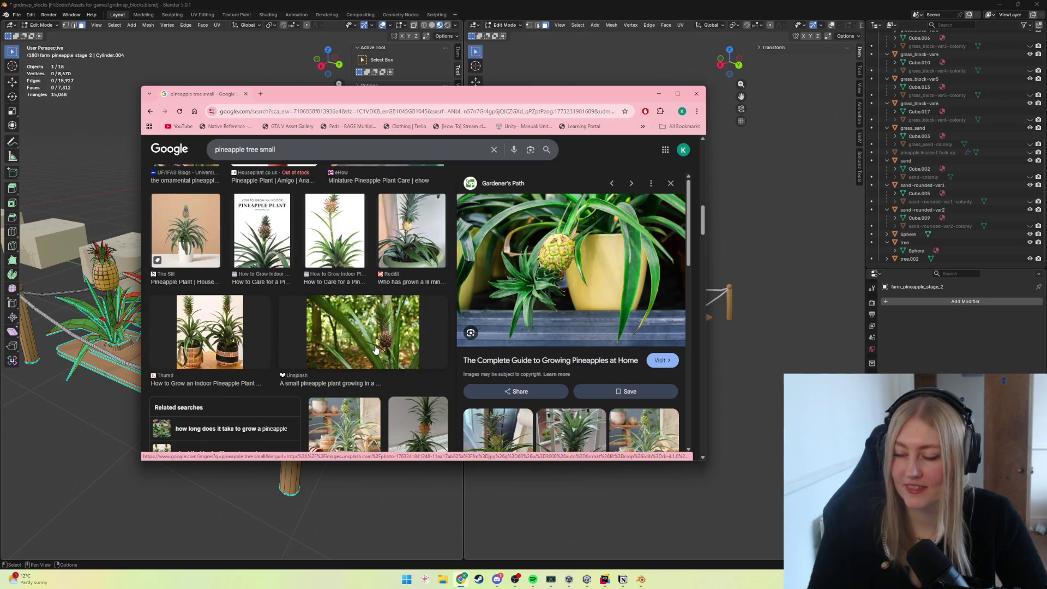
{"action": "scroll", "coordinate": [376, 349], "scroll_direction": "up", "scroll_amount": 3}
{"action": "scroll", "coordinate": [375, 349], "scroll_direction": "up", "scroll_amount": 2}
{"action": "scroll", "coordinate": [375, 348], "scroll_direction": "up", "scroll_amount": 2}
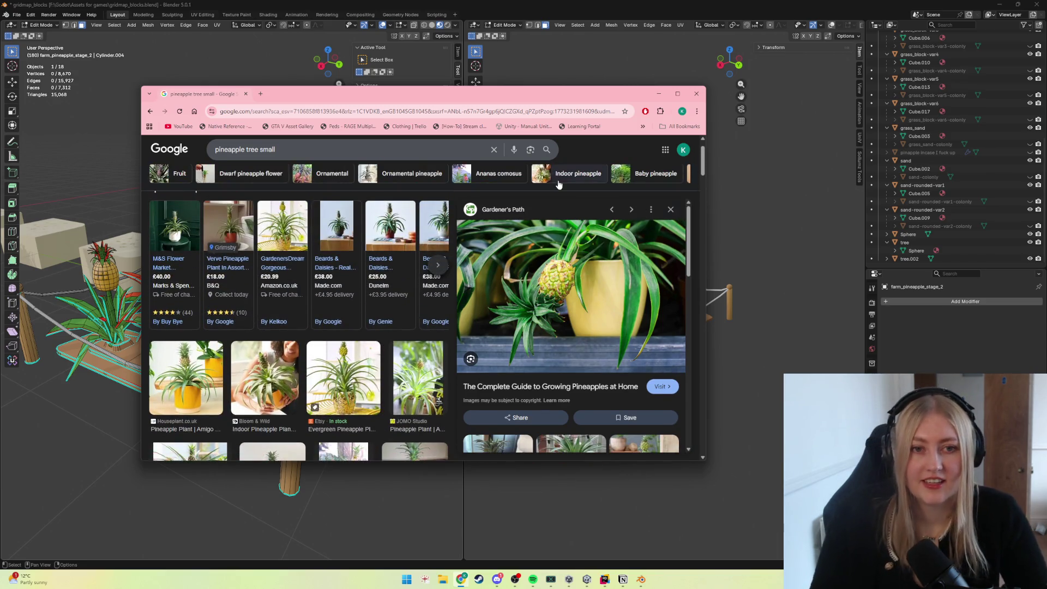
{"action": "scroll", "coordinate": [381, 367], "scroll_direction": "down", "scroll_amount": 2}
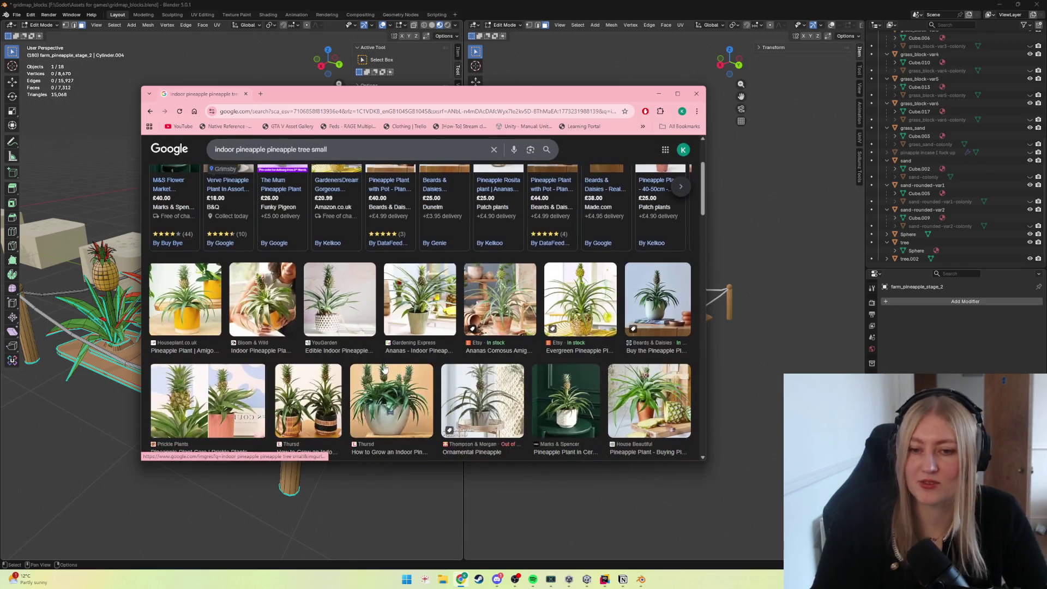
{"action": "scroll", "coordinate": [378, 354], "scroll_direction": "down", "scroll_amount": 2}
{"action": "scroll", "coordinate": [360, 328], "scroll_direction": "down", "scroll_amount": 2}
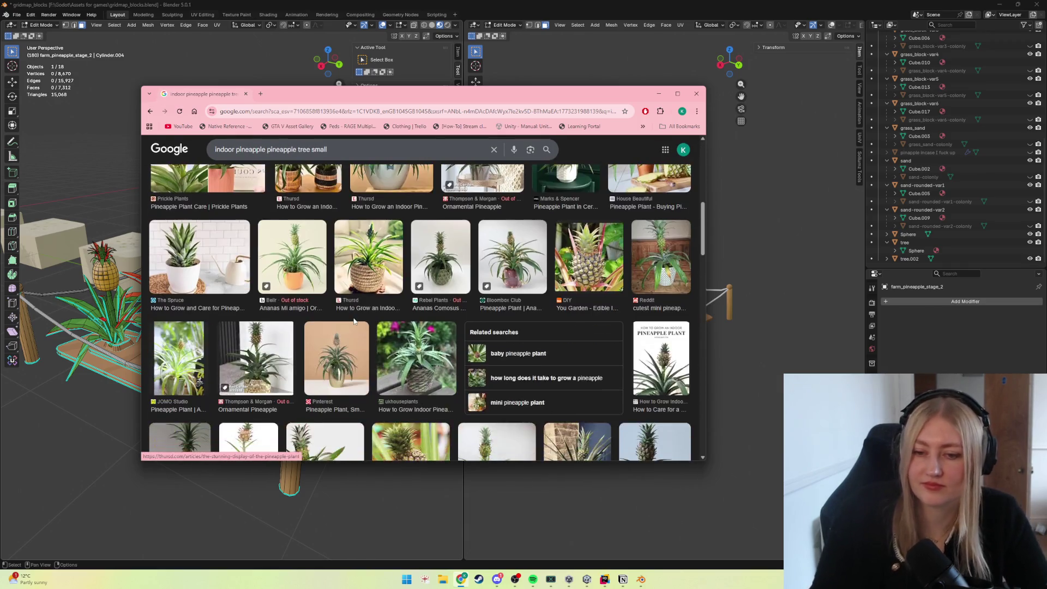
{"action": "scroll", "coordinate": [355, 321], "scroll_direction": "up", "scroll_amount": 5}
{"action": "scroll", "coordinate": [356, 322], "scroll_direction": "up", "scroll_amount": 3}
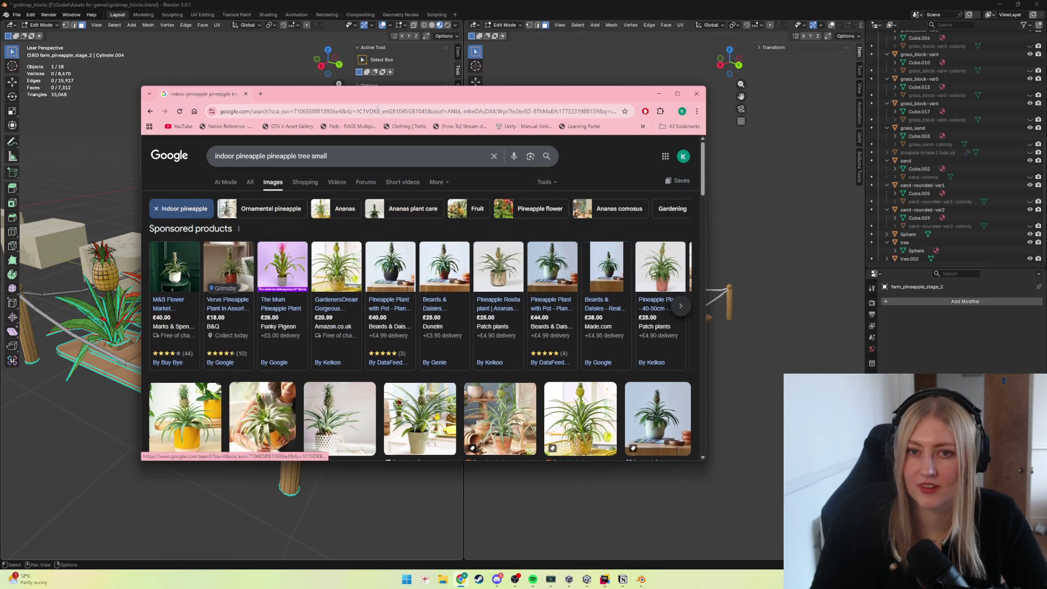
{"action": "left_click_drag", "start_coordinate": [386, 98], "coordinate": [8, 101]}
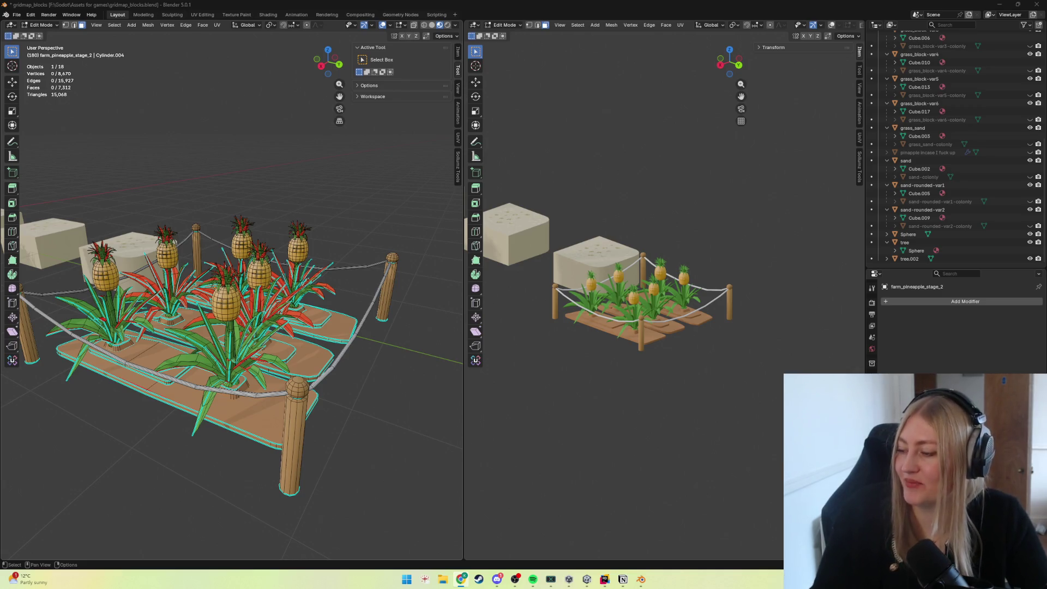
{"action": "scroll", "coordinate": [195, 298], "scroll_direction": "up", "scroll_amount": 3}
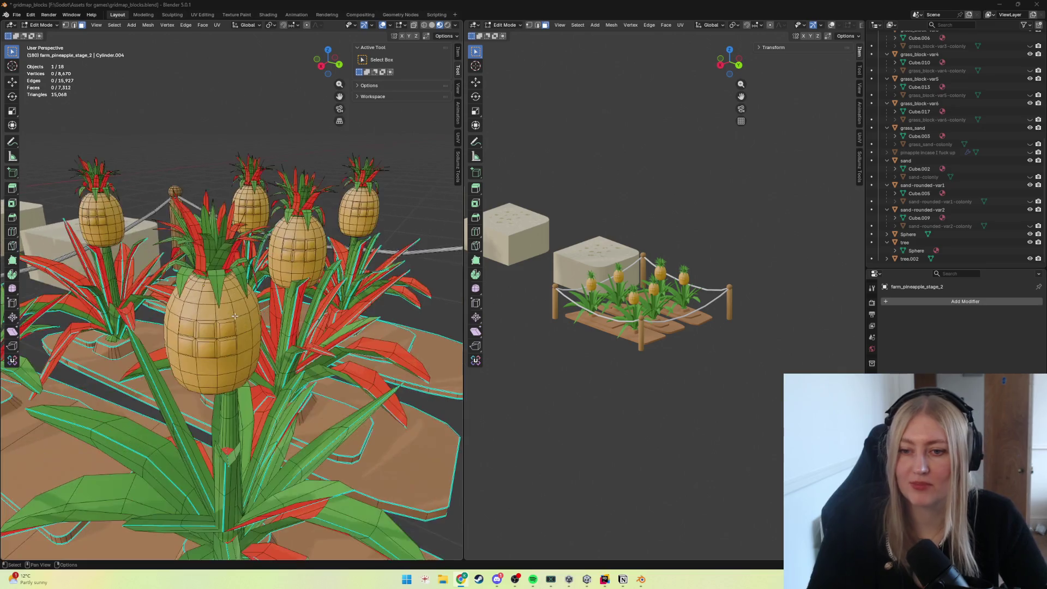
{"action": "scroll", "coordinate": [195, 298], "scroll_direction": "up", "scroll_amount": 2}
Orbit close to the pineapples and select a wrong-facing strip of leaf faces.
{"action": "mouse_move", "coordinate": [195, 278]}
{"action": "middle_mouse_down"}
{"action": "mouse_move", "coordinate": [194, 298]}
{"action": "mouse_move", "coordinate": [334, 312]}
{"action": "mouse_move", "coordinate": [308, 311]}
{"action": "middle_mouse_up"}
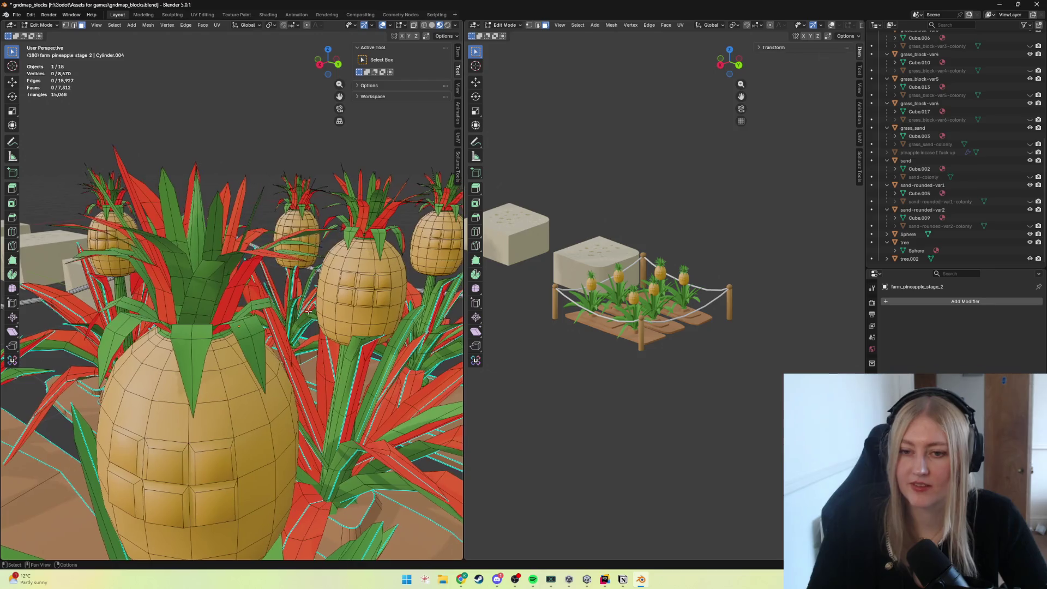
{"action": "left_click", "coordinate": [225, 305]}
{"action": "left_click", "coordinate": [253, 268], "text": "shift"}
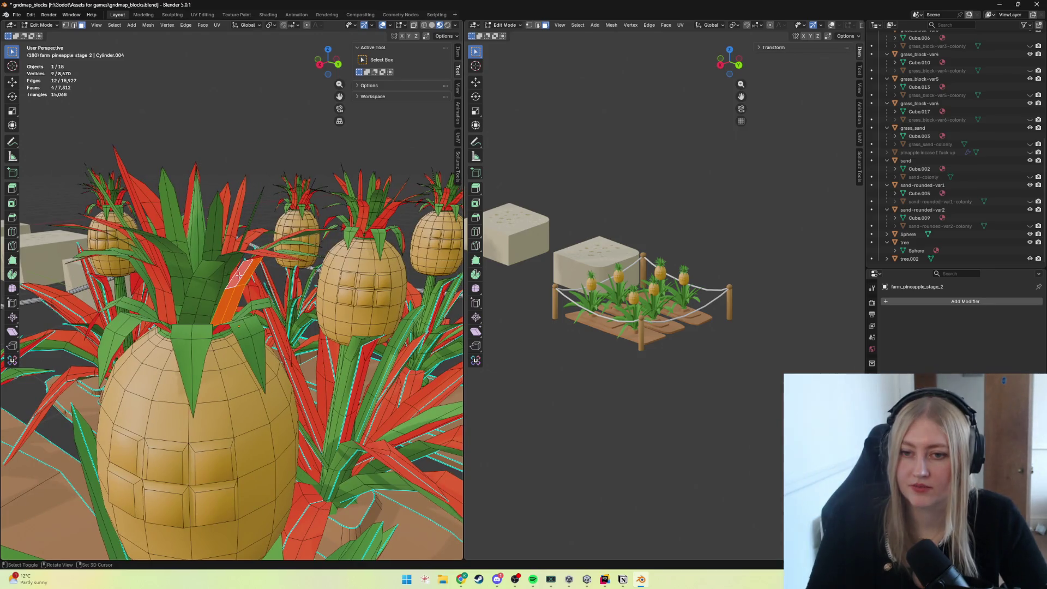
{"action": "scroll", "coordinate": [253, 270], "scroll_direction": "down", "scroll_amount": 3}
{"action": "middle_click_drag", "start_coordinate": [253, 270], "coordinate": [283, 389]}
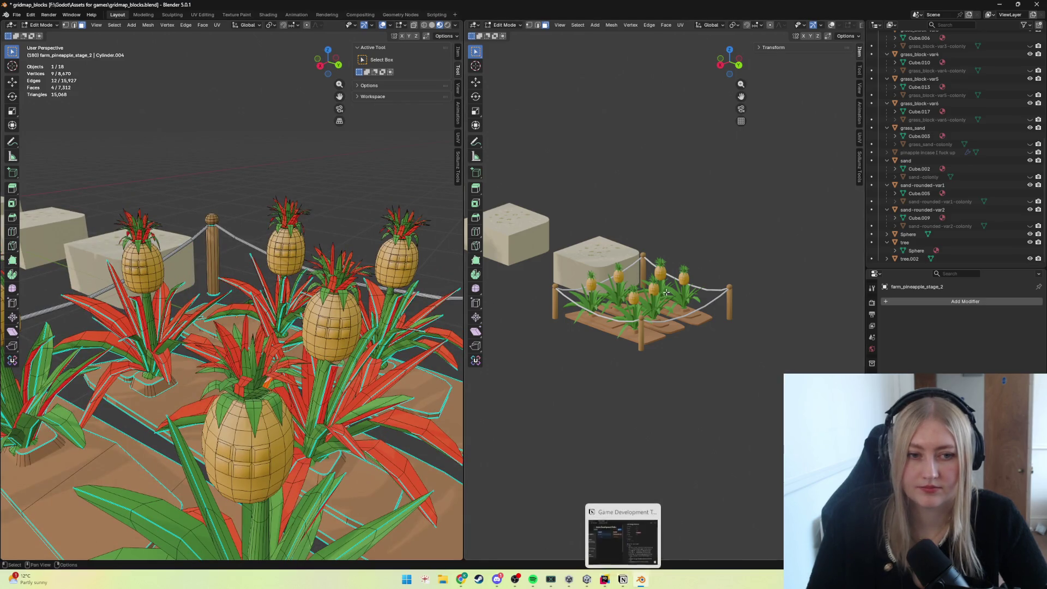
{"action": "scroll", "coordinate": [637, 314], "scroll_direction": "up", "scroll_amount": 6}
{"action": "scroll", "coordinate": [638, 316], "scroll_direction": "down", "scroll_amount": 2}
{"action": "scroll", "coordinate": [638, 315], "scroll_direction": "down", "scroll_amount": 5}
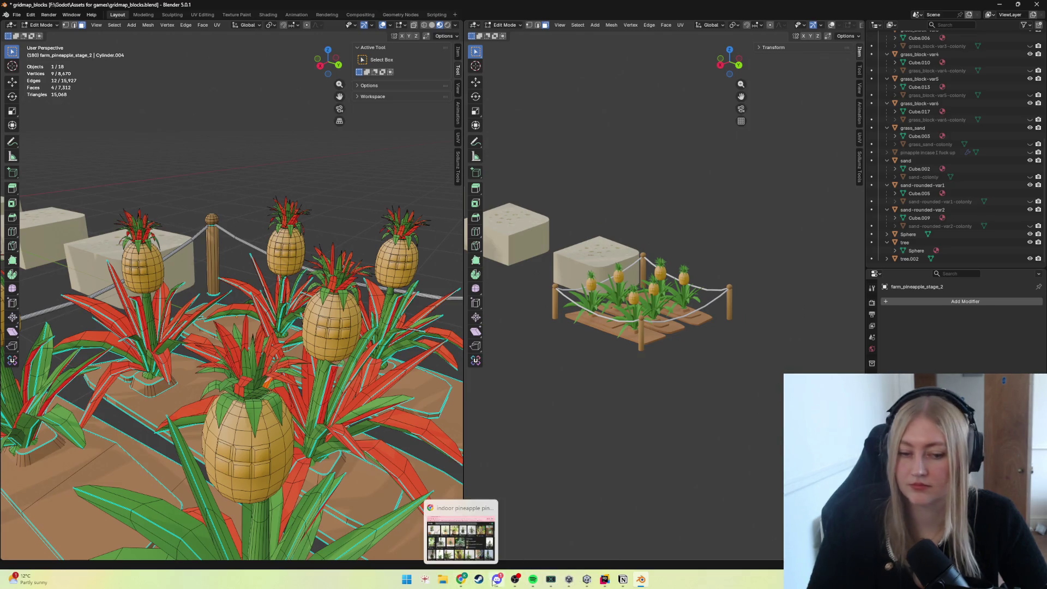
{"action": "left_click", "coordinate": [498, 579]}
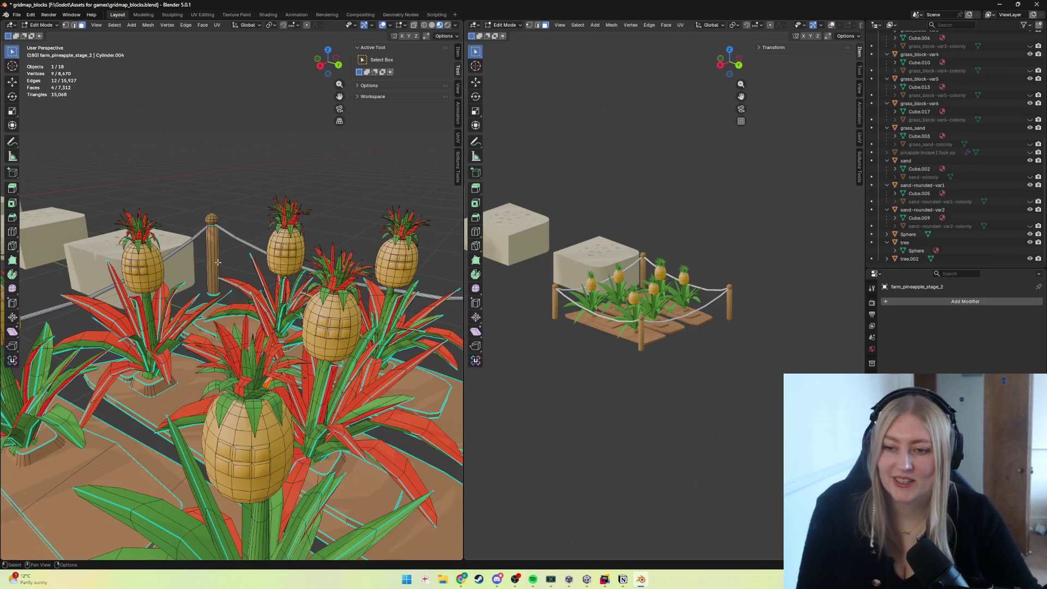
Check the pineapple plot in the Unity scene, then return to Blender.
{"action": "left_click", "coordinate": [586, 580]}
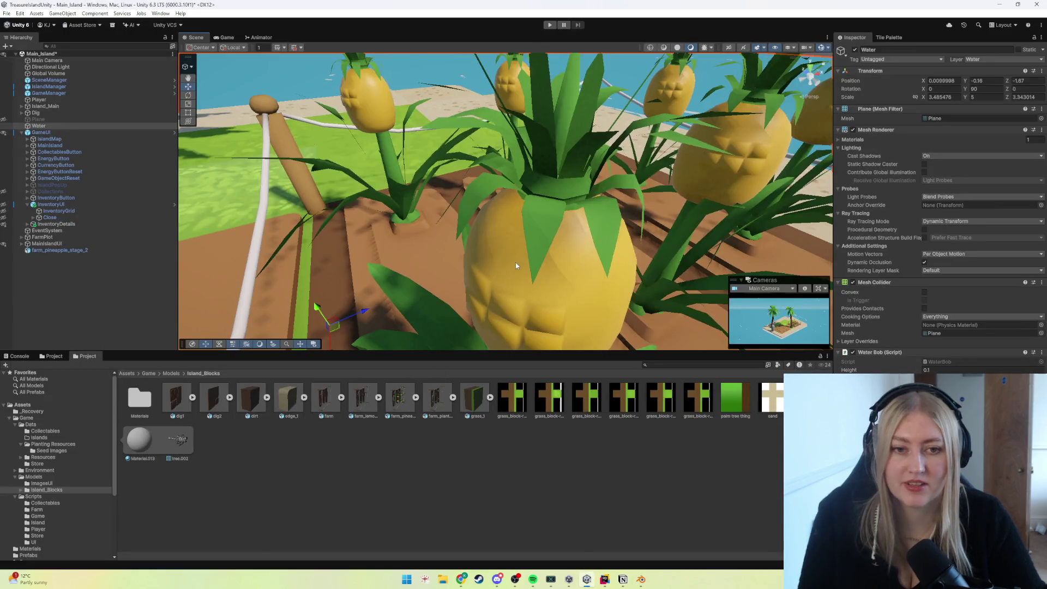
{"action": "scroll", "coordinate": [526, 259], "scroll_direction": "up", "scroll_amount": 5}
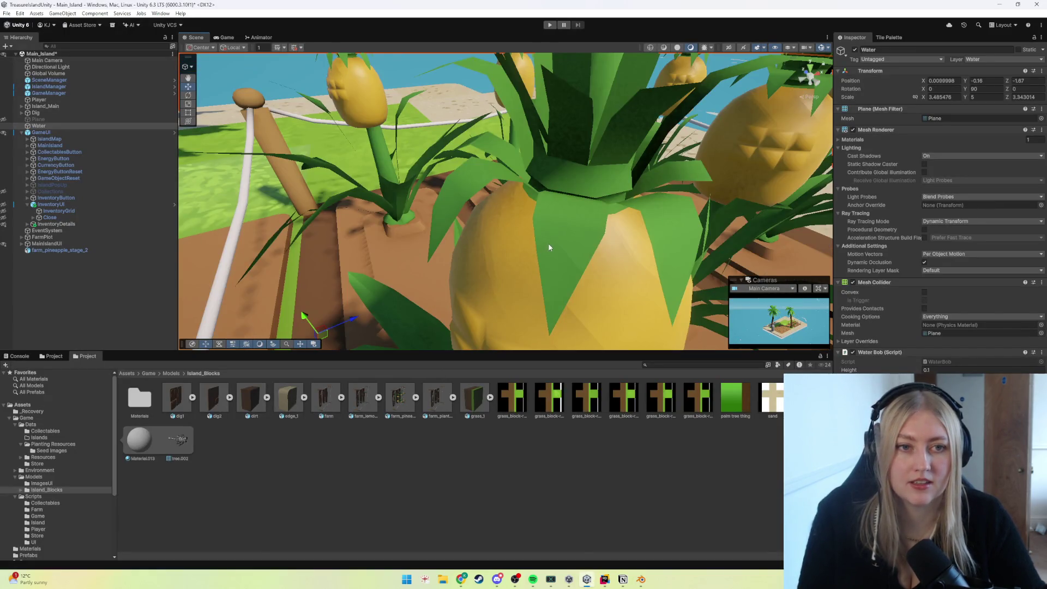
{"action": "scroll", "coordinate": [549, 244], "scroll_direction": "down", "scroll_amount": 5}
{"action": "scroll", "coordinate": [549, 248], "scroll_direction": "down", "scroll_amount": 3}
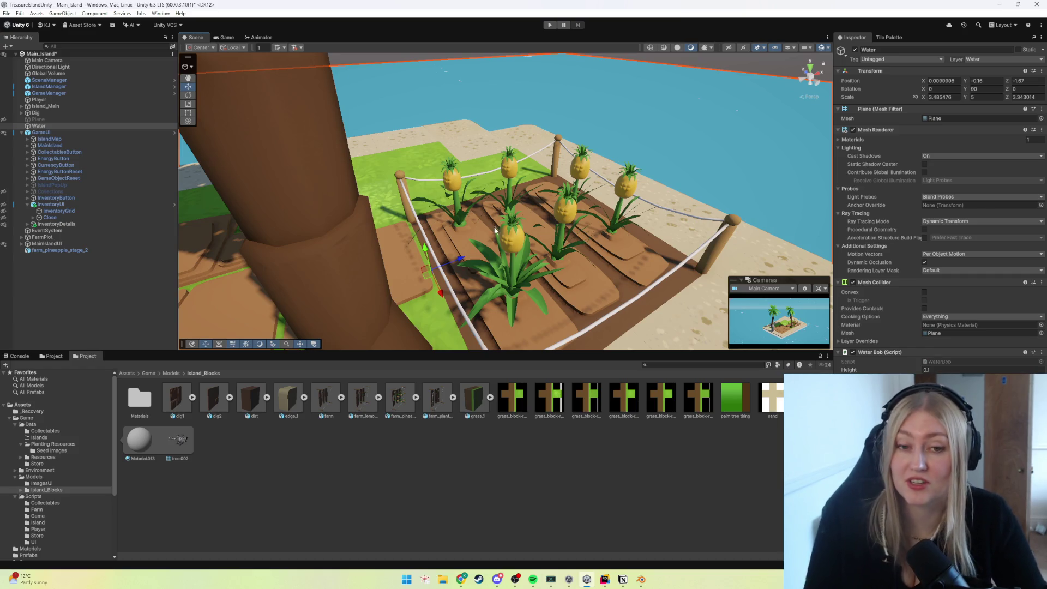
{"action": "scroll", "coordinate": [525, 248], "scroll_direction": "up", "scroll_amount": 3}
{"action": "scroll", "coordinate": [527, 264], "scroll_direction": "up", "scroll_amount": 1}
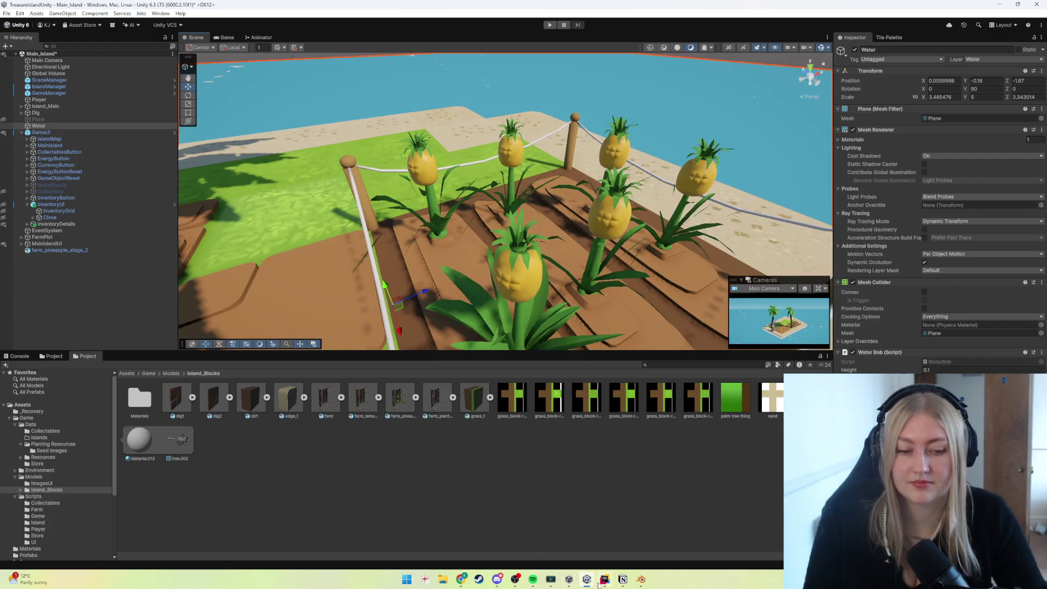
{"action": "left_click", "coordinate": [640, 579]}
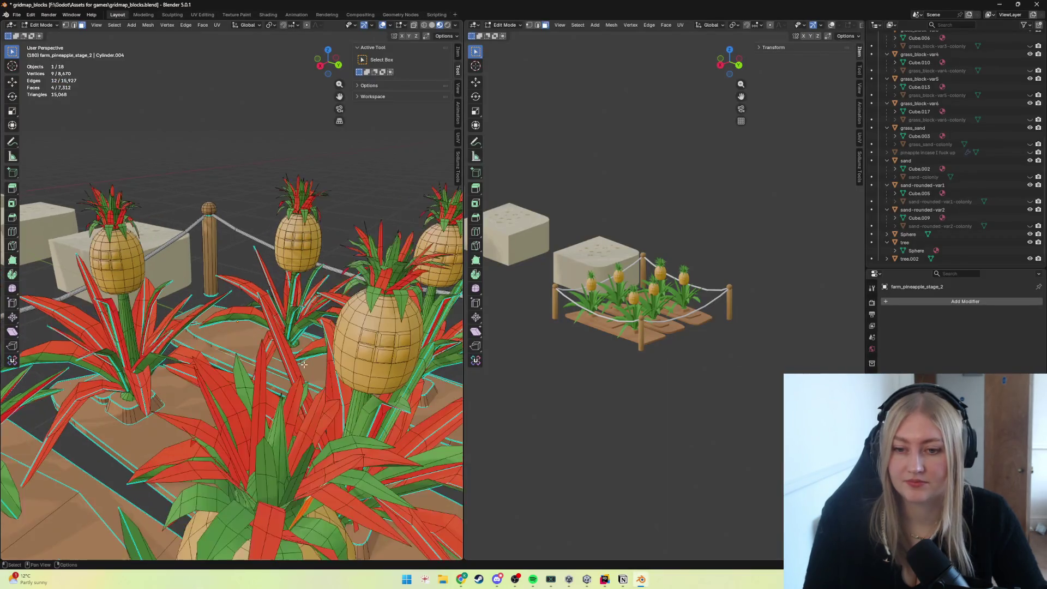
{"action": "scroll", "coordinate": [303, 365], "scroll_direction": "up", "scroll_amount": 1}
{"action": "scroll", "coordinate": [303, 356], "scroll_direction": "up", "scroll_amount": 1}
{"action": "scroll", "coordinate": [302, 348], "scroll_direction": "up", "scroll_amount": 2}
{"action": "scroll", "coordinate": [301, 338], "scroll_direction": "up", "scroll_amount": 2}
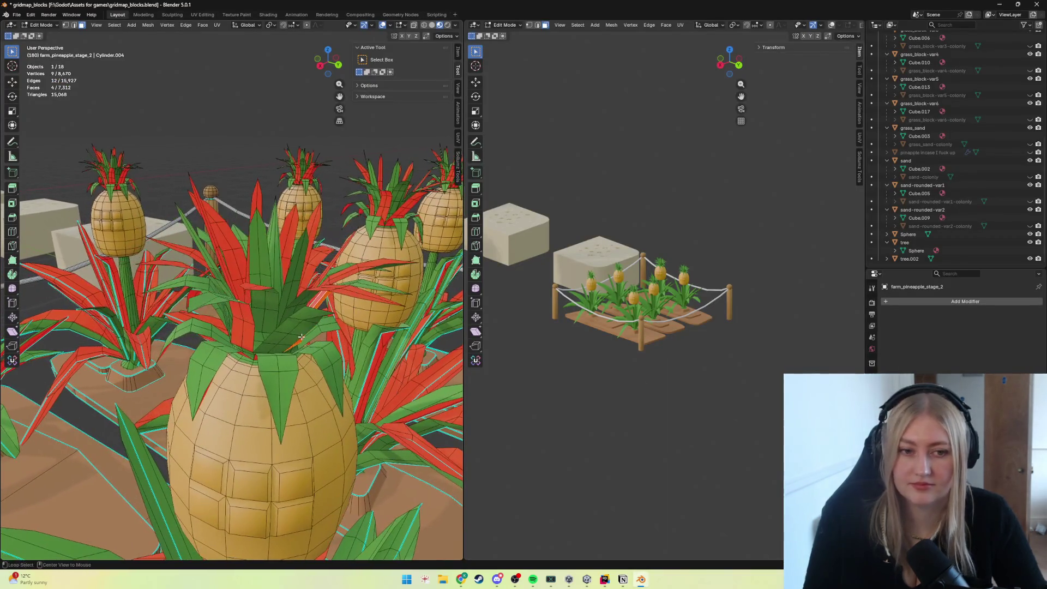
{"action": "key", "text": "alt+Tab"}
{"action": "key", "text": "alt+Tab"}
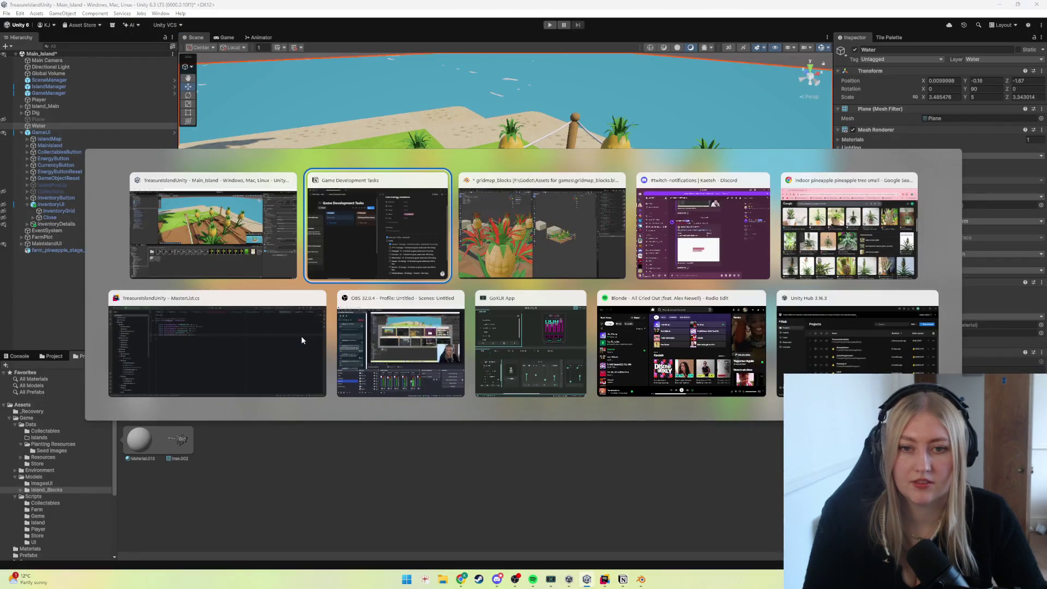
{"action": "key", "text": "alt+Tab"}
{"action": "scroll", "coordinate": [302, 336], "scroll_direction": "down", "scroll_amount": 2}
{"action": "scroll", "coordinate": [301, 335], "scroll_direction": "down", "scroll_amount": 1}
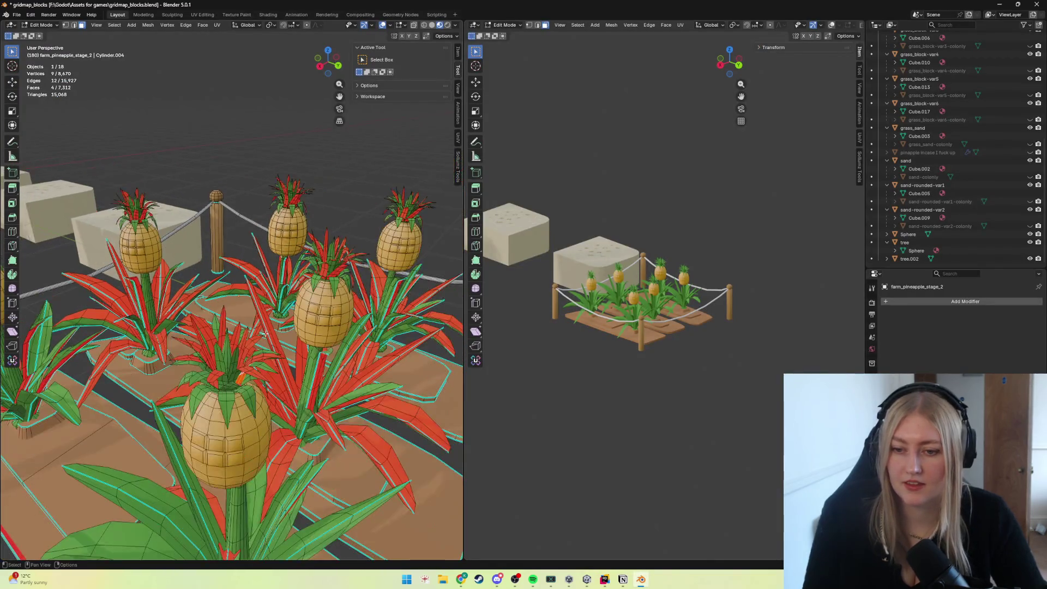
{"action": "middle_click_drag", "start_coordinate": [301, 337], "coordinate": [270, 339]}
{"action": "scroll", "coordinate": [249, 407], "scroll_direction": "up", "scroll_amount": 2}
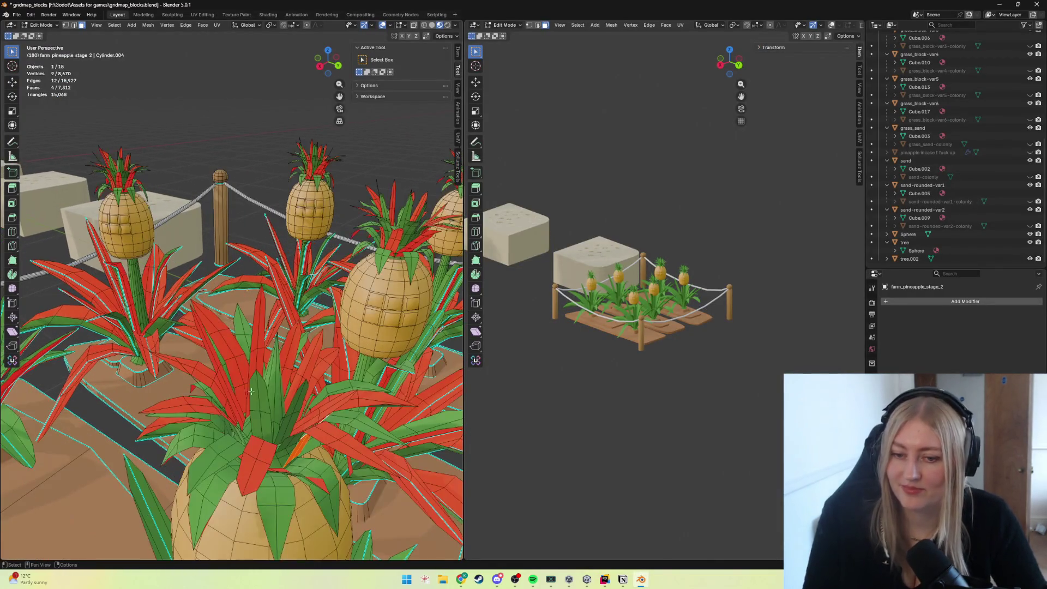
{"action": "left_click", "coordinate": [327, 437], "text": "shift"}
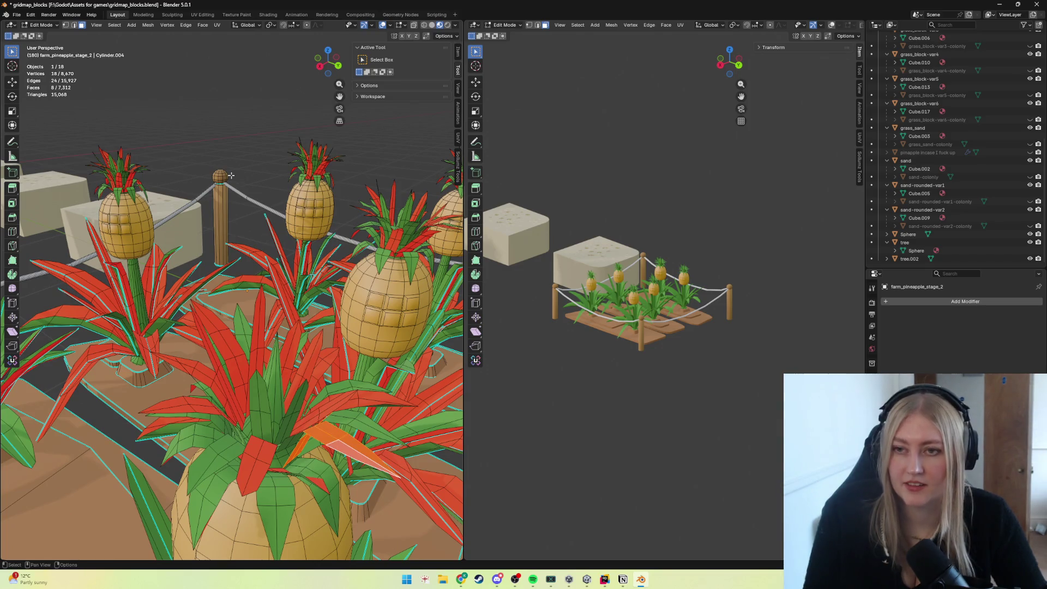
Flip the selected leaf's normals, then select and flip another inverted leaf strip.
{"action": "key", "text": "alt+n"}
{"action": "left_click", "coordinate": [187, 175]}
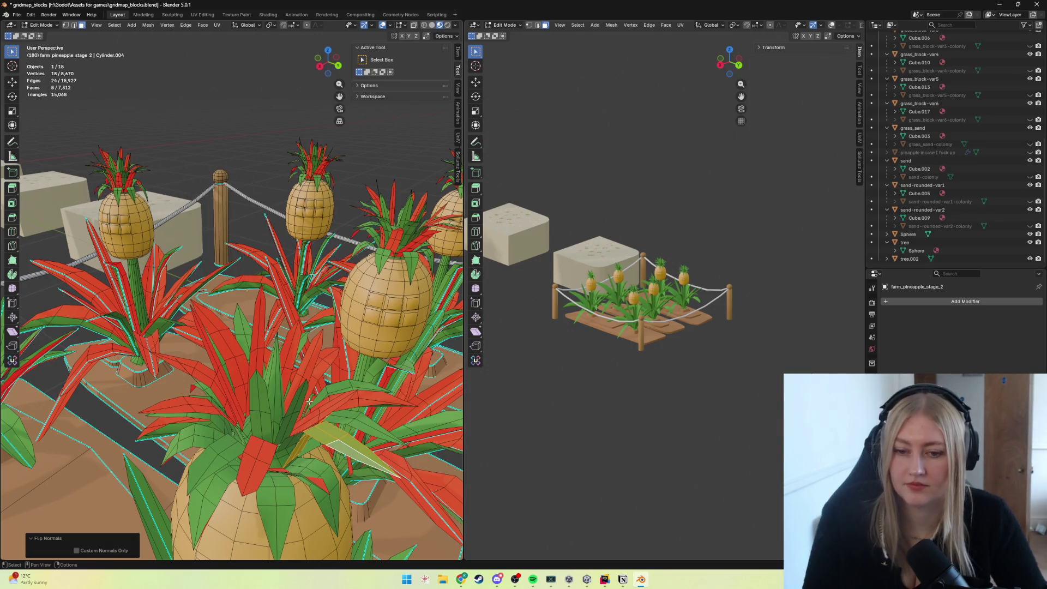
{"action": "key", "text": "alt+a"}
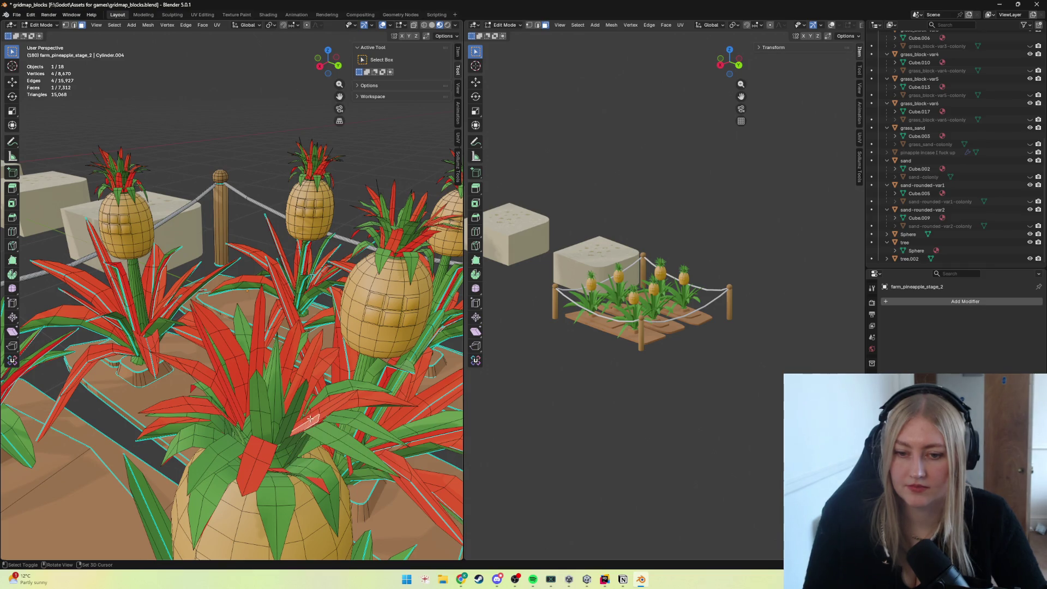
{"action": "left_click", "coordinate": [328, 407], "text": "alt"}
{"action": "key", "text": "alt+n"}
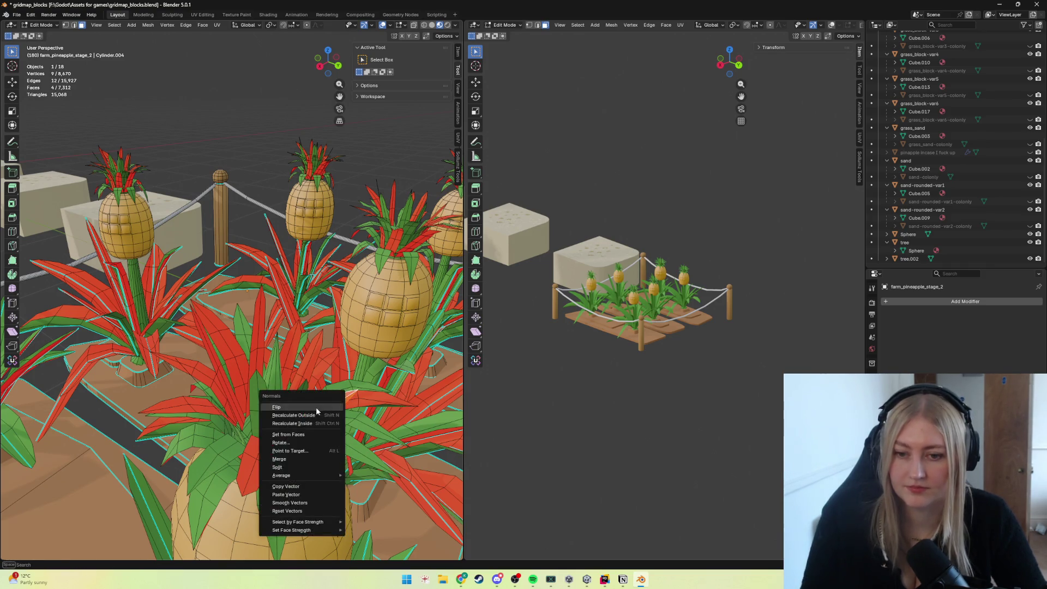
{"action": "left_click", "coordinate": [275, 386]}
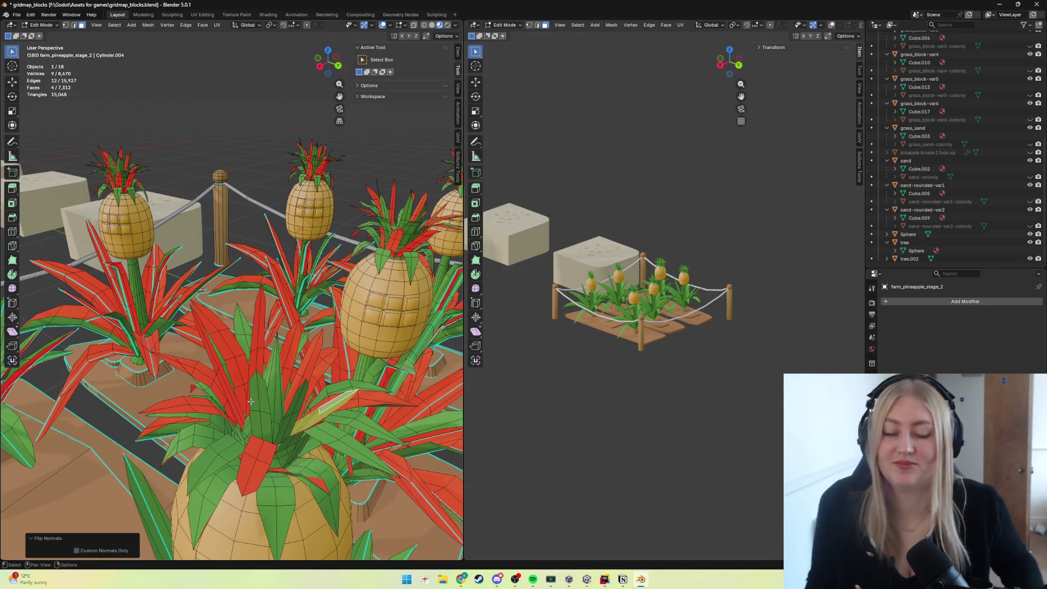
Flip a red face on the front pineapple and start selecting the next red leaf.
{"action": "left_click", "coordinate": [270, 480]}
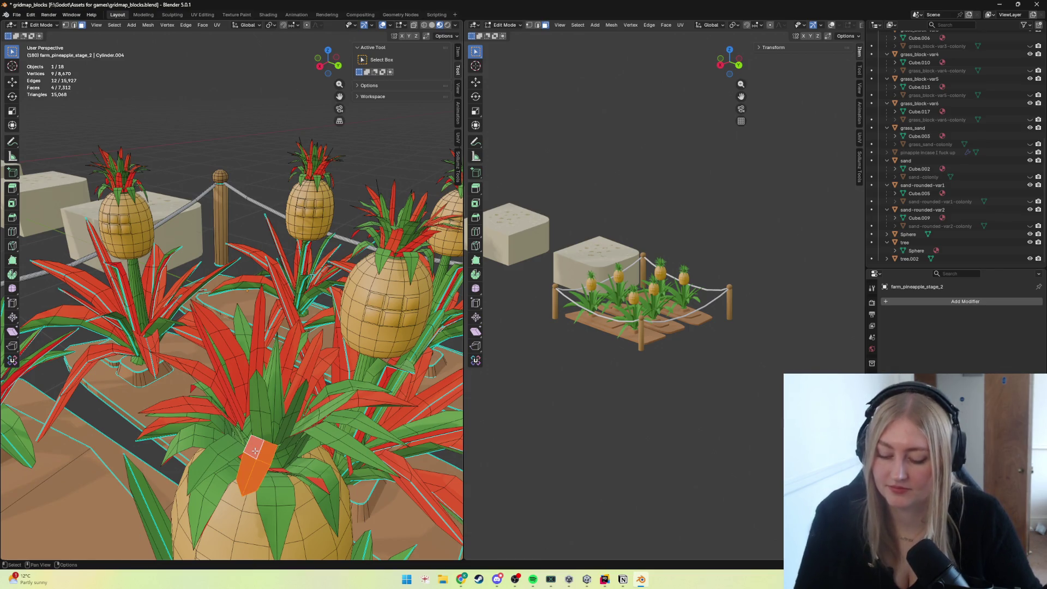
{"action": "key", "text": "alt+n"}
{"action": "left_click", "coordinate": [239, 446]}
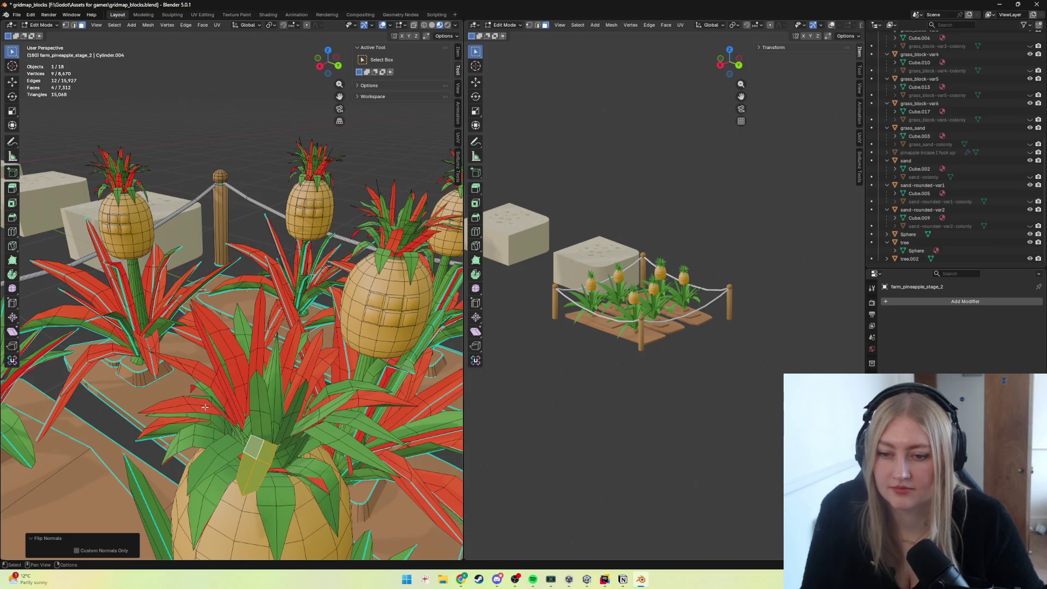
{"action": "key", "text": "Tab"}
{"action": "key", "text": "Tab"}
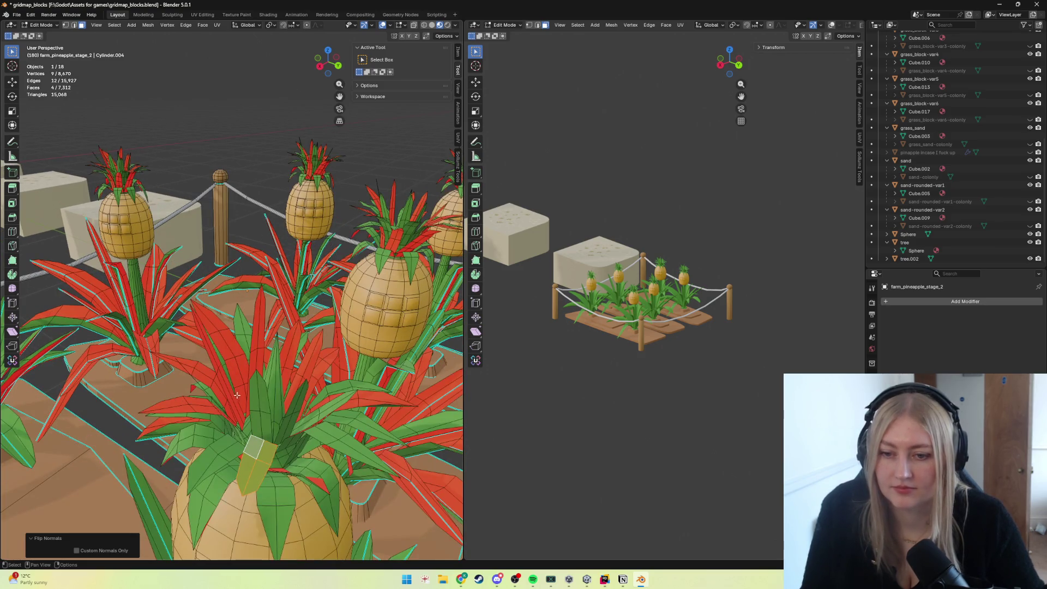
{"action": "left_click", "coordinate": [237, 395], "text": "shift"}
{"action": "left_click", "coordinate": [230, 344], "text": "shift"}
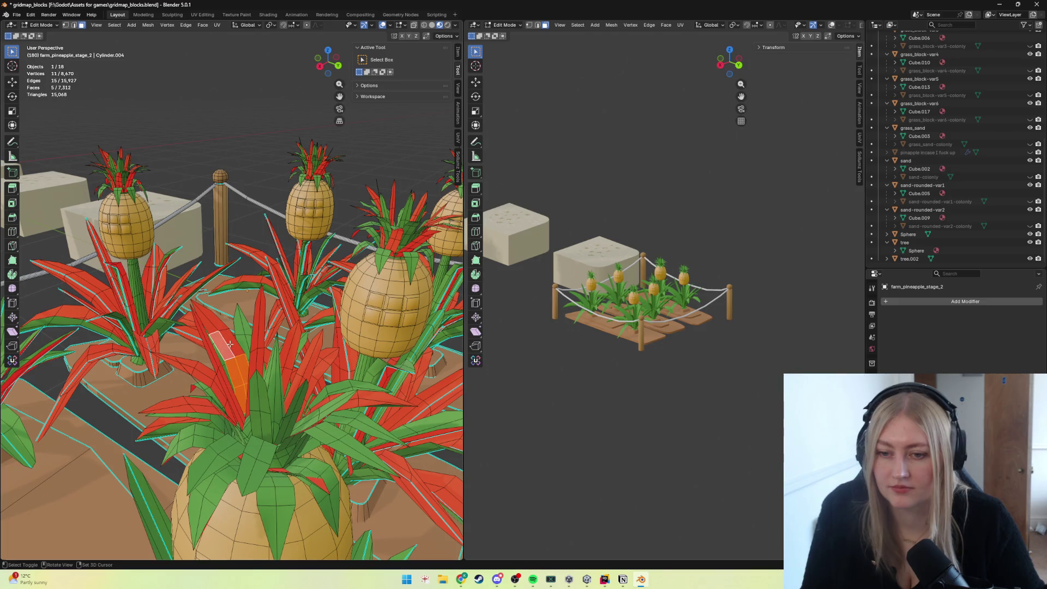
Flip the normals of two red leaf strips on the front pineapple so they show green.
{"action": "left_click", "coordinate": [204, 323], "text": "shift"}
{"action": "key", "text": "alt+n"}
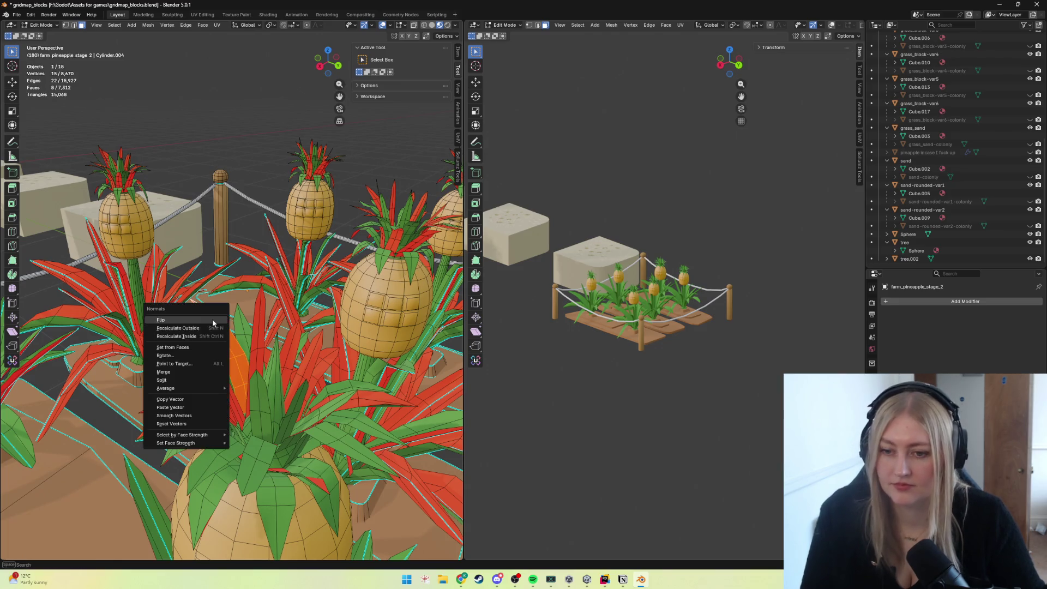
{"action": "left_click", "coordinate": [213, 322]}
{"action": "left_click", "coordinate": [207, 380]}
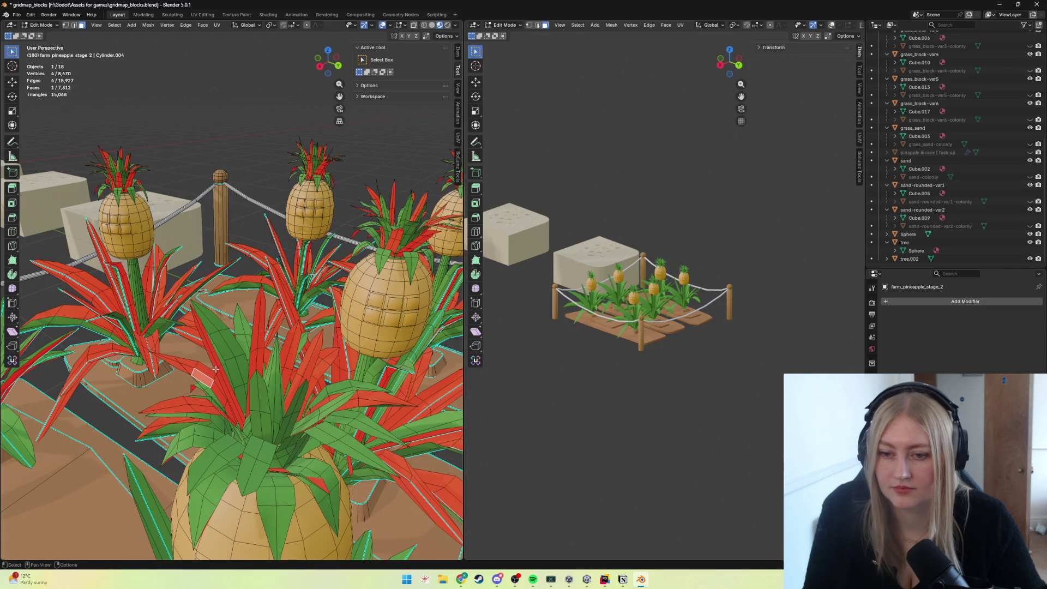
{"action": "left_click", "coordinate": [216, 369], "text": "shift"}
{"action": "left_click", "coordinate": [217, 364], "text": "shift"}
{"action": "left_click", "coordinate": [223, 381], "text": "shift"}
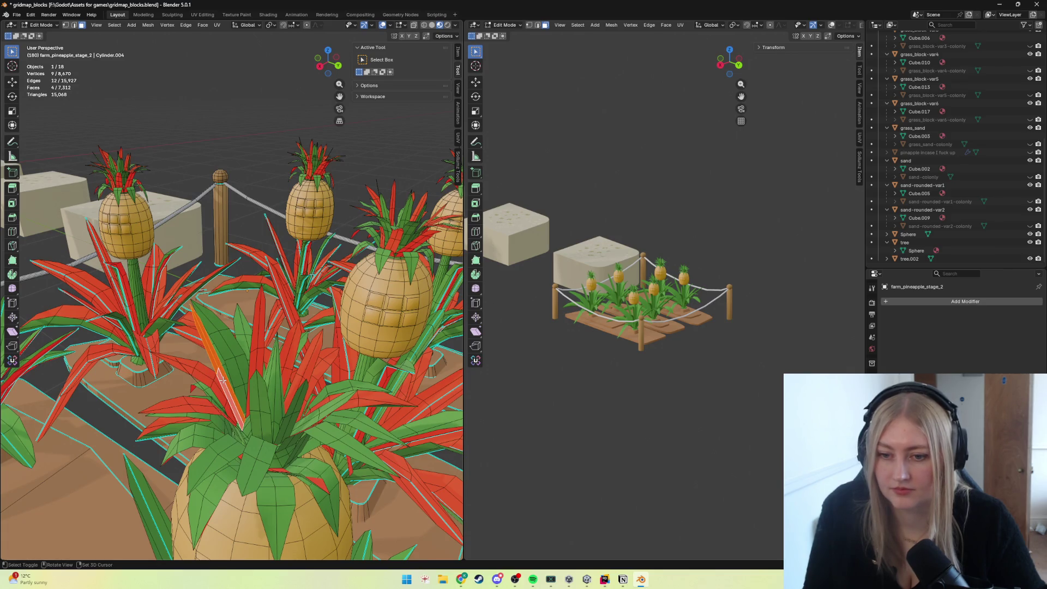
{"action": "key", "text": "alt+n"}
{"action": "left_click", "coordinate": [223, 380]}
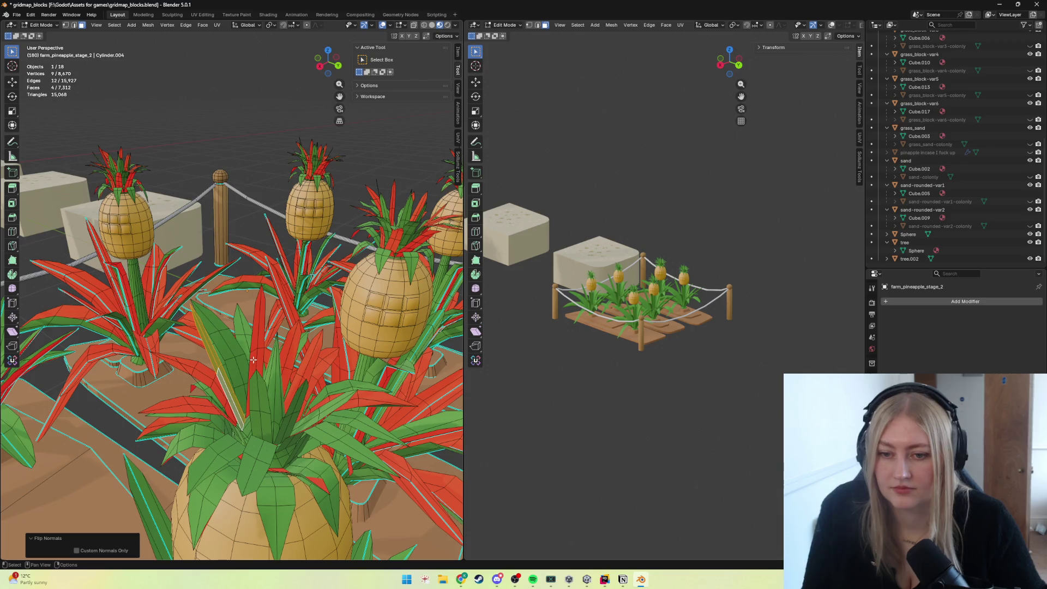
Select and flip the next two reversed red leaves so they face outward.
{"action": "left_click", "coordinate": [253, 359]}
{"action": "left_click", "coordinate": [258, 327], "text": "shift"}
{"action": "left_click", "coordinate": [258, 307], "text": "shift"}
{"action": "key", "text": "alt+n"}
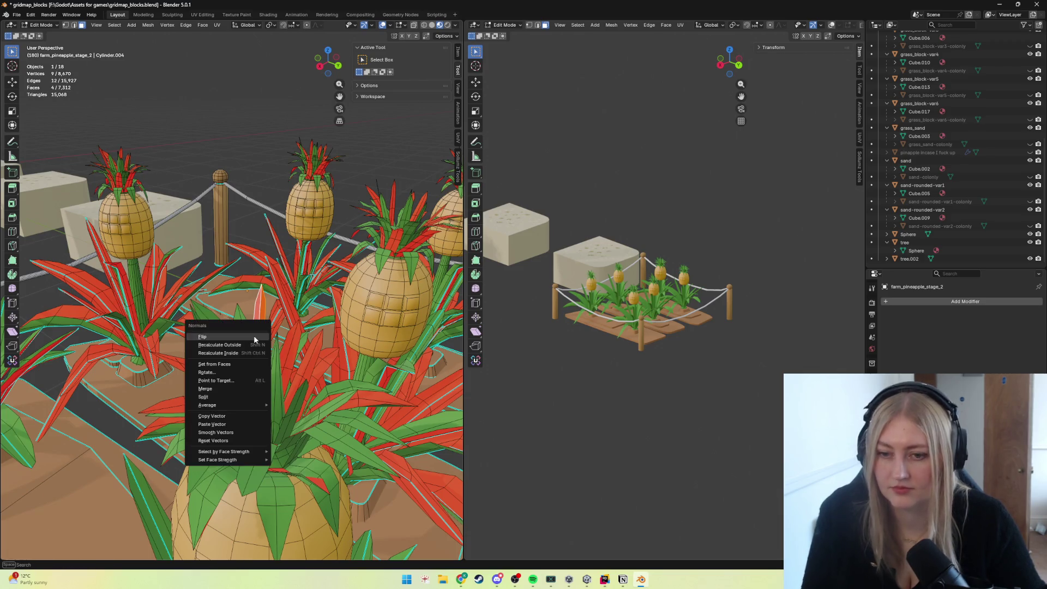
{"action": "left_click", "coordinate": [255, 339]}
{"action": "left_click", "coordinate": [284, 372], "text": "shift"}
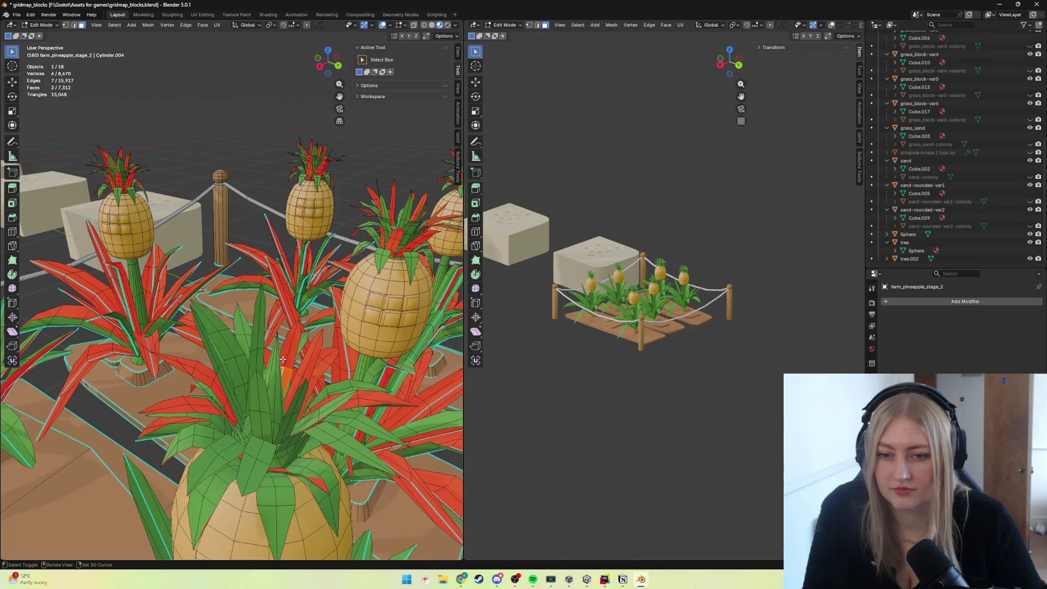
{"action": "left_click", "coordinate": [286, 350], "text": "shift"}
{"action": "left_click", "coordinate": [288, 359], "text": "shift"}
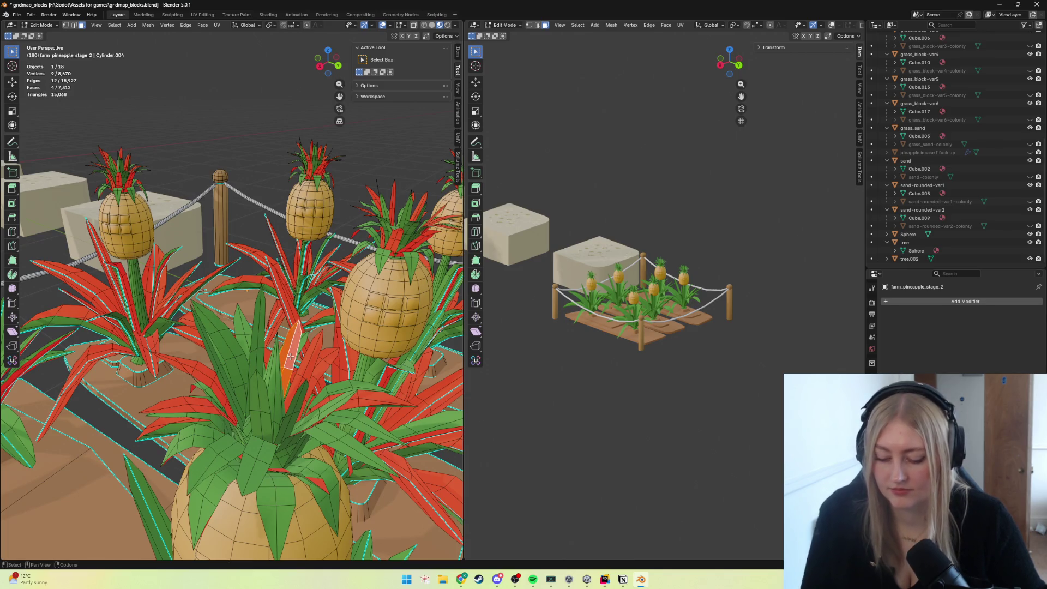
{"action": "key", "text": "alt+n"}
{"action": "left_click", "coordinate": [289, 357]}
Flip two further red leaves' normals and begin selecting faces on another leaf.
{"action": "left_click", "coordinate": [300, 380], "text": "shift"}
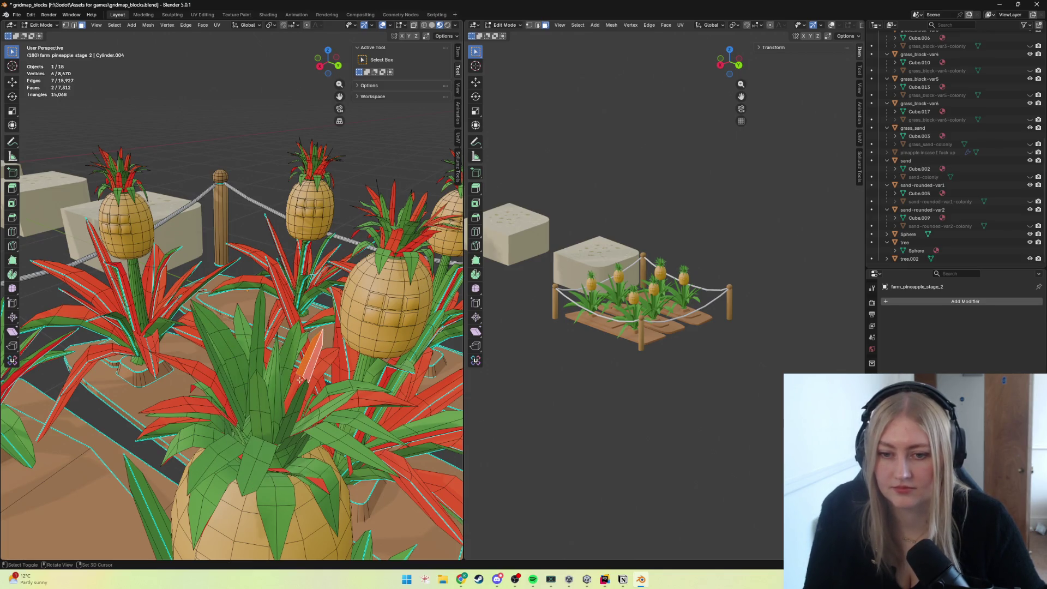
{"action": "left_click", "coordinate": [300, 378], "text": "shift"}
{"action": "key", "text": "alt+n"}
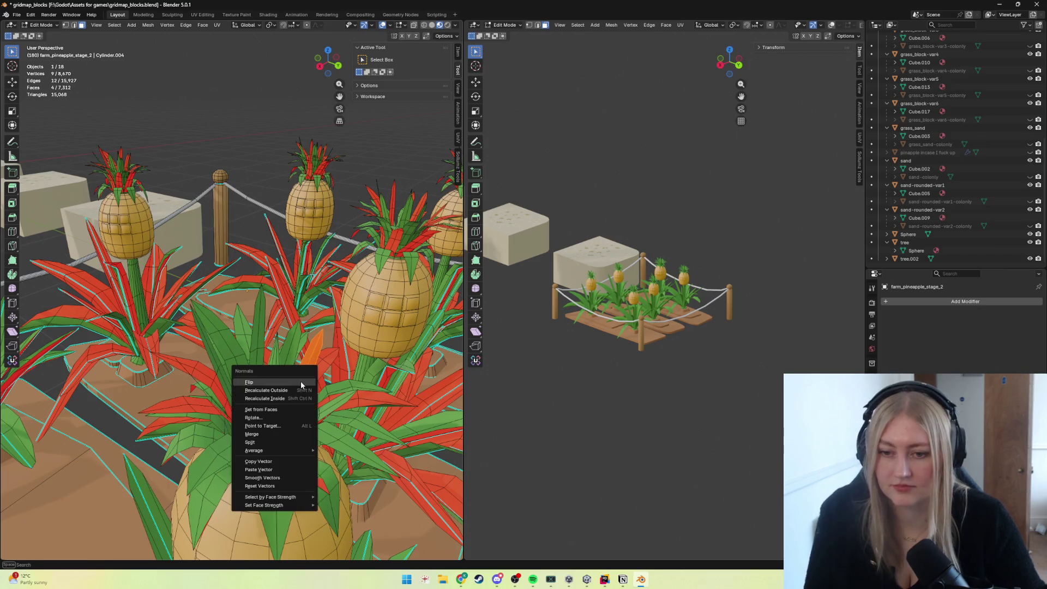
{"action": "left_click", "coordinate": [302, 384]}
{"action": "left_click", "coordinate": [323, 363]}
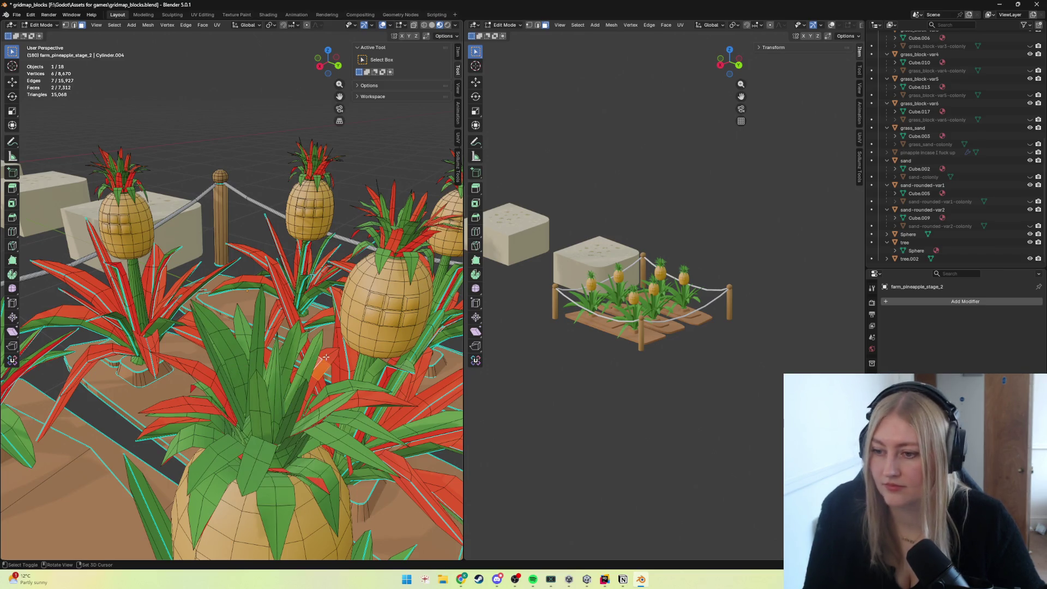
{"action": "left_click", "coordinate": [330, 355], "text": "shift"}
{"action": "left_click", "coordinate": [334, 361], "text": "shift"}
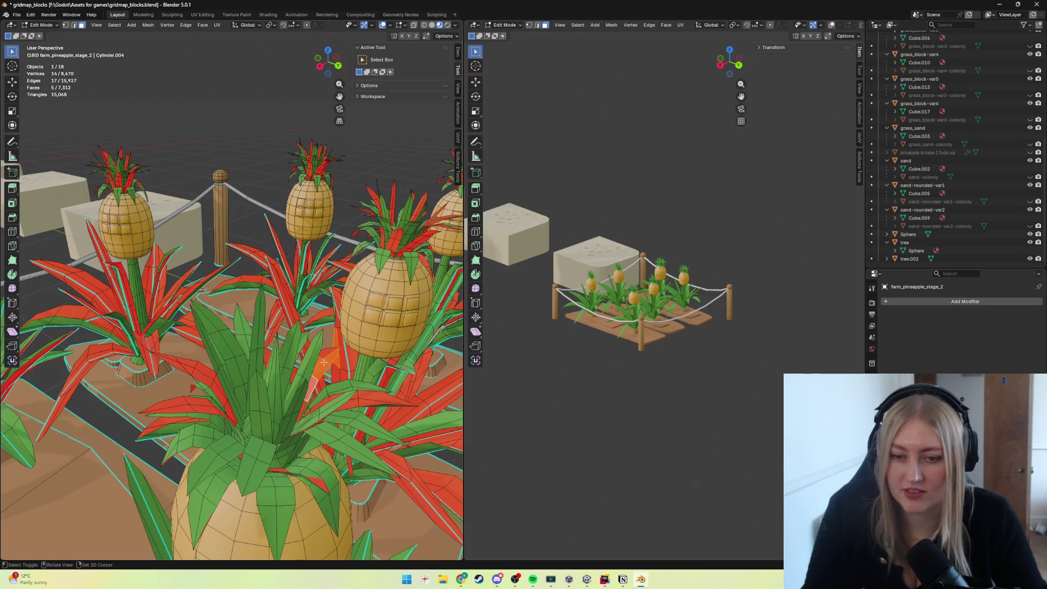
{"action": "left_click", "coordinate": [303, 406], "text": "shift"}
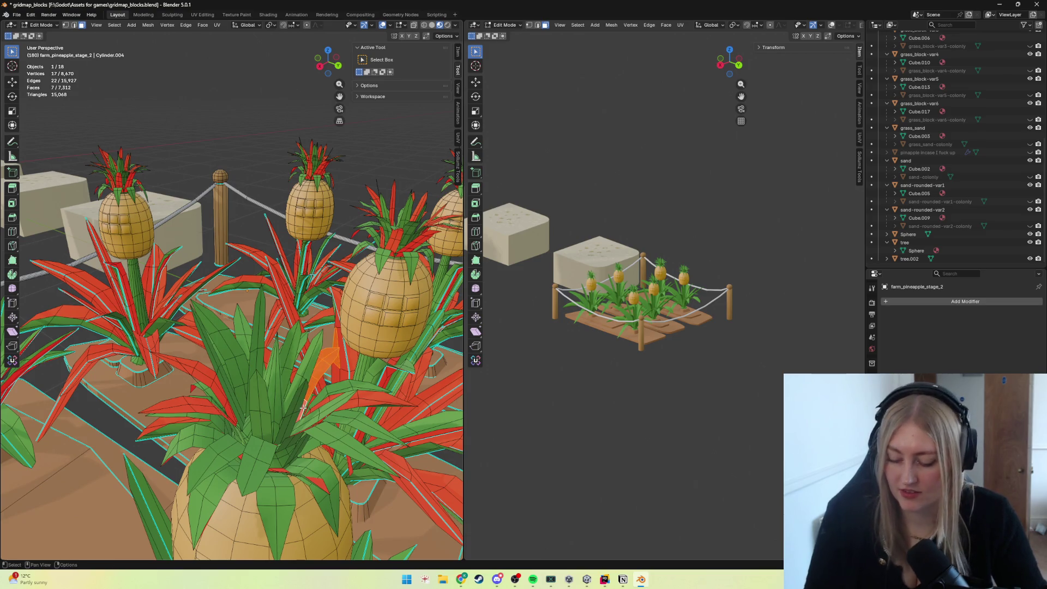
{"action": "key", "text": "alt+n"}
{"action": "left_click", "coordinate": [303, 407]}
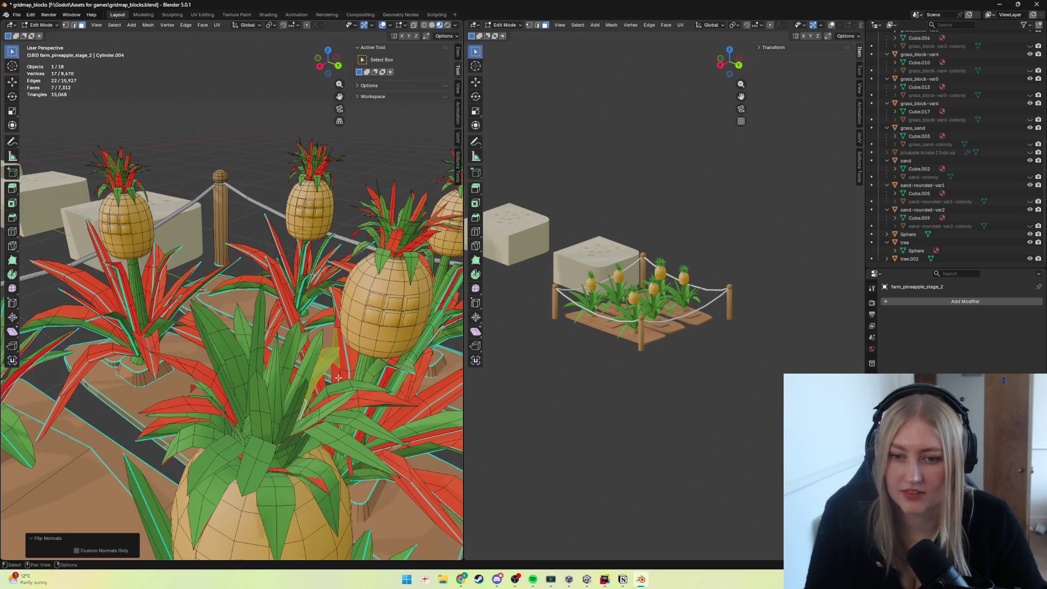
{"action": "left_click", "coordinate": [333, 370]}
Flip the selected reversed leaf on the nearest plant and pick a face on the next leaf while orbiting.
{"action": "middle_click_drag", "start_coordinate": [333, 370], "coordinate": [338, 377]}
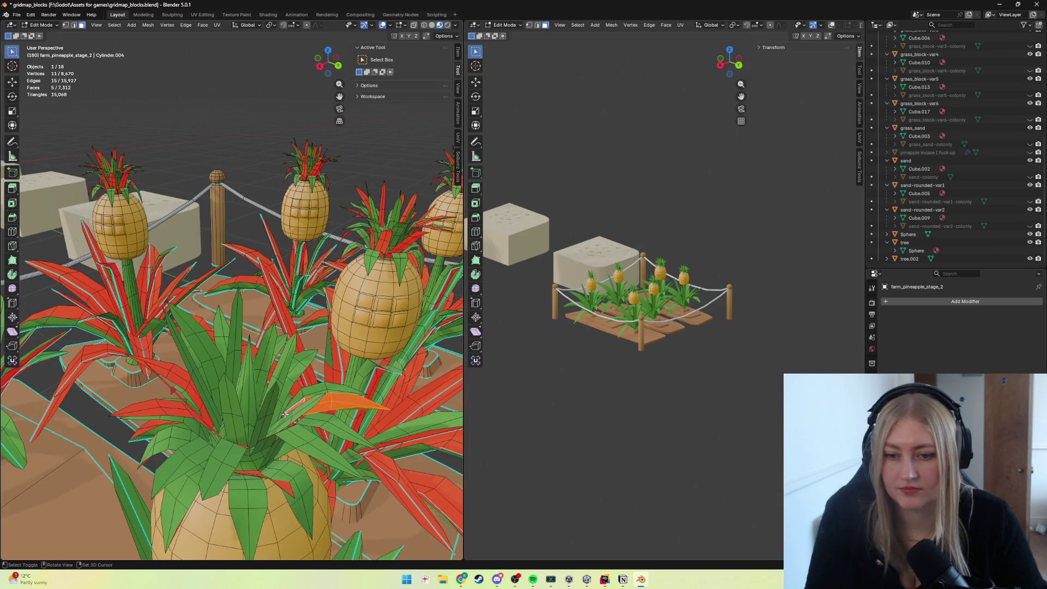
{"action": "mouse_move", "coordinate": [285, 416]}
{"action": "middle_mouse_down", "text": "shift"}
{"action": "mouse_move", "coordinate": [354, 496]}
{"action": "mouse_move", "coordinate": [346, 468]}
{"action": "middle_mouse_up", "text": "shift"}
{"action": "right_click", "coordinate": [346, 469]}
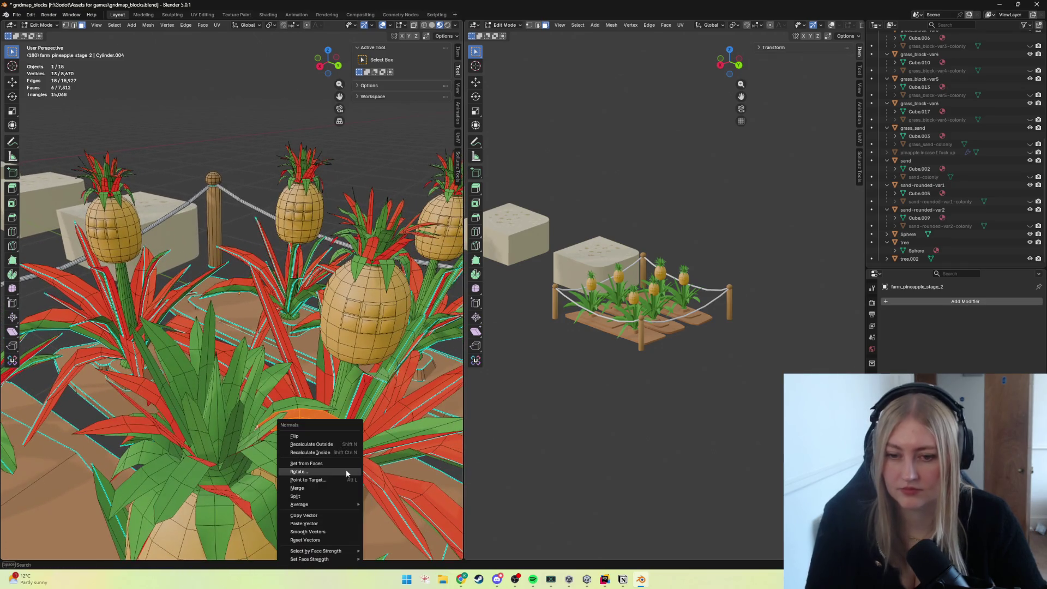
{"action": "left_click", "coordinate": [302, 438]}
{"action": "middle_click_drag", "start_coordinate": [282, 458], "coordinate": [294, 455]}
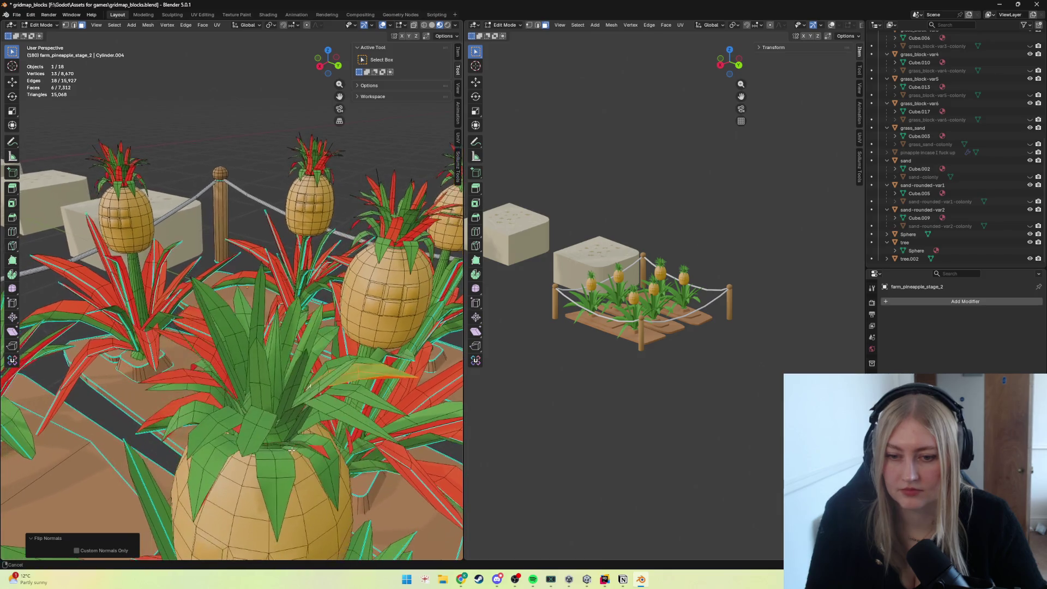
{"action": "left_click", "coordinate": [216, 414], "text": "shift"}
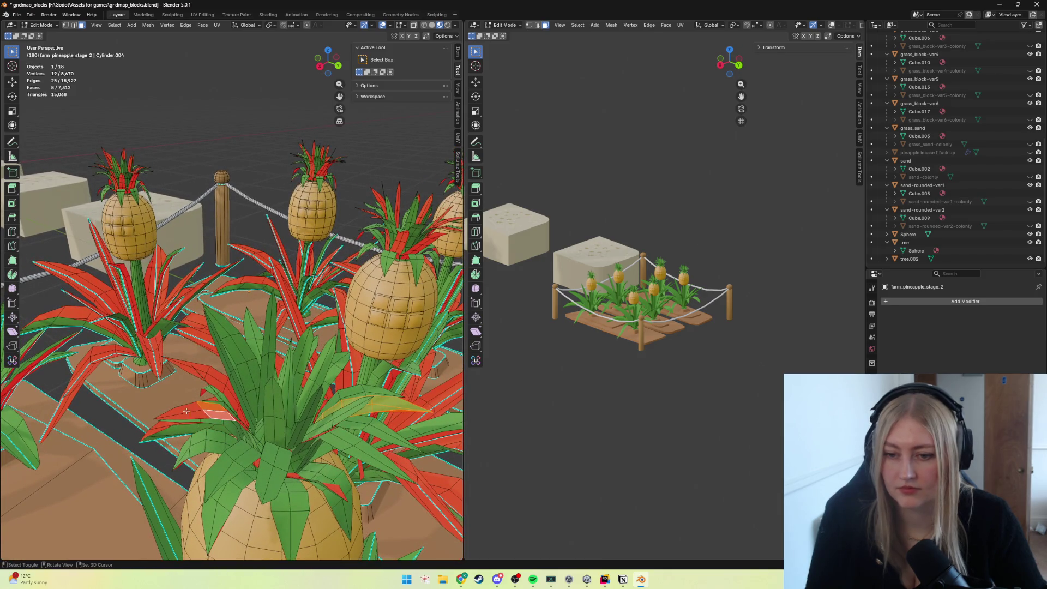
{"action": "mouse_move", "coordinate": [200, 415]}
{"action": "middle_mouse_down"}
{"action": "mouse_move", "coordinate": [249, 448]}
{"action": "mouse_move", "coordinate": [211, 460]}
{"action": "mouse_move", "coordinate": [185, 427]}
{"action": "middle_mouse_up"}
{"action": "scroll", "coordinate": [221, 439], "scroll_direction": "down", "scroll_amount": 1}
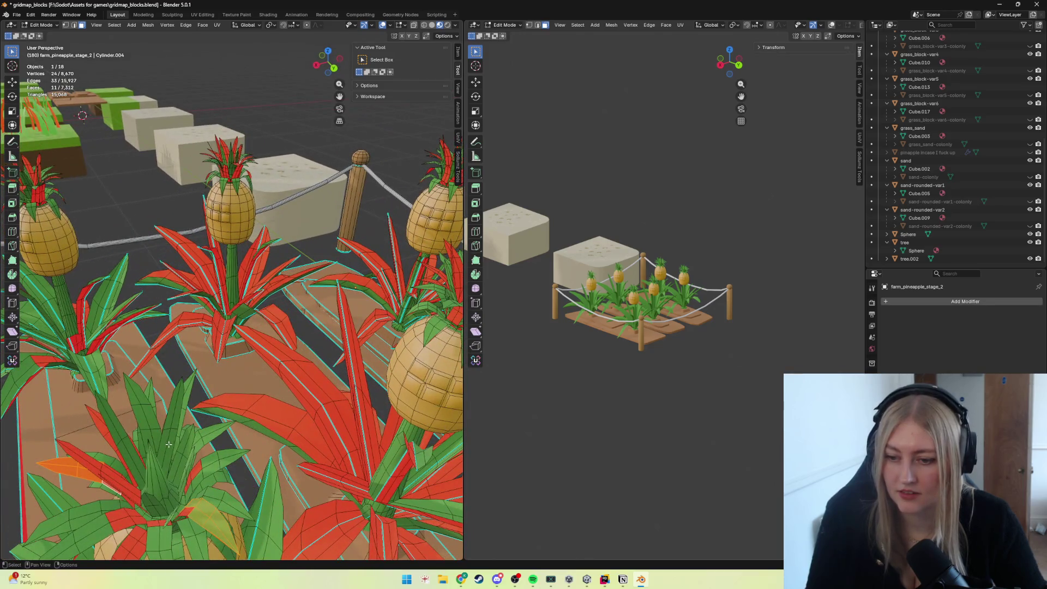
Delete the stray leaf faces on the near pineapple plants via X > Faces.
{"action": "left_click", "coordinate": [121, 480]}
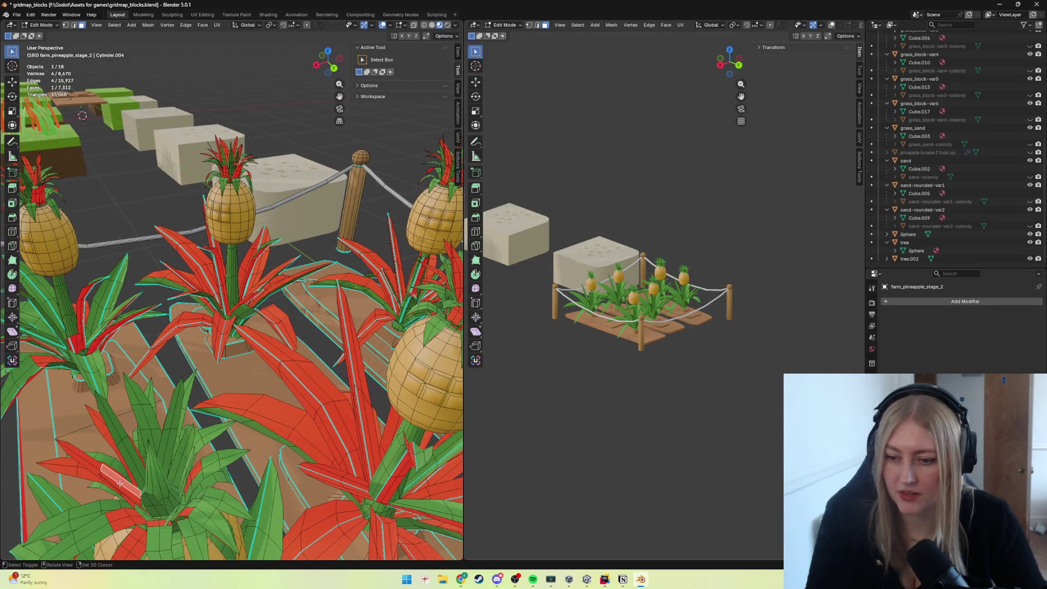
{"action": "right_click", "coordinate": [95, 466]}
{"action": "middle_click_drag", "start_coordinate": [106, 468], "coordinate": [173, 475]}
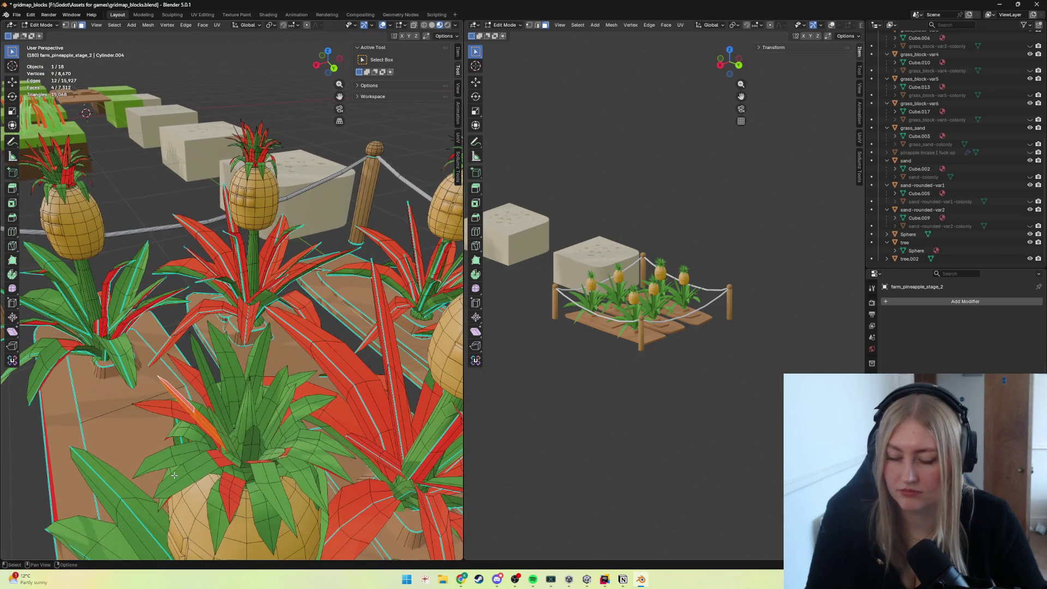
{"action": "key", "text": "x"}
{"action": "left_click", "coordinate": [156, 489]}
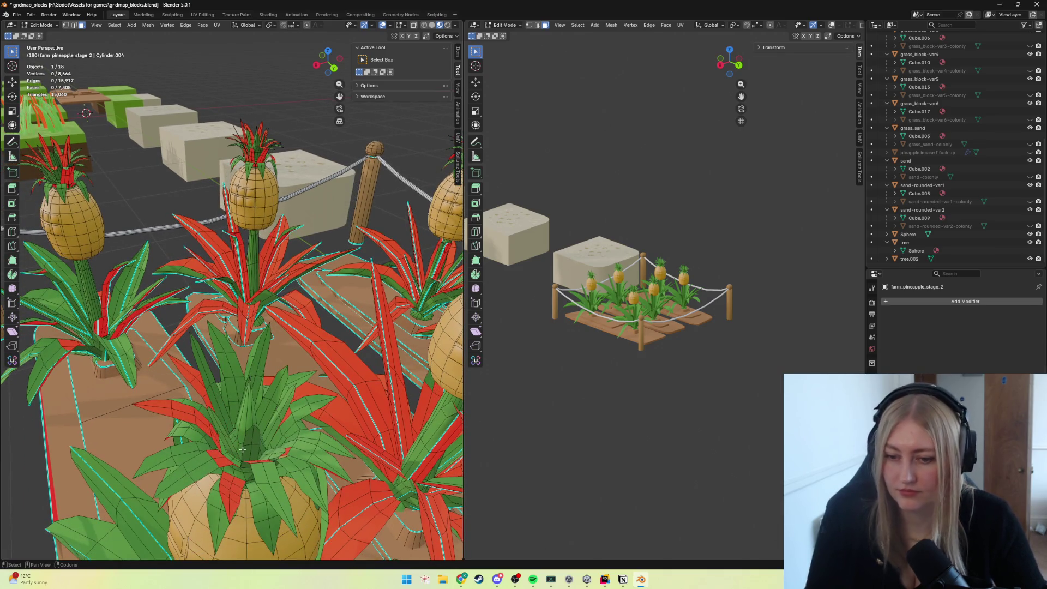
{"action": "middle_click_drag", "start_coordinate": [242, 449], "coordinate": [247, 449]}
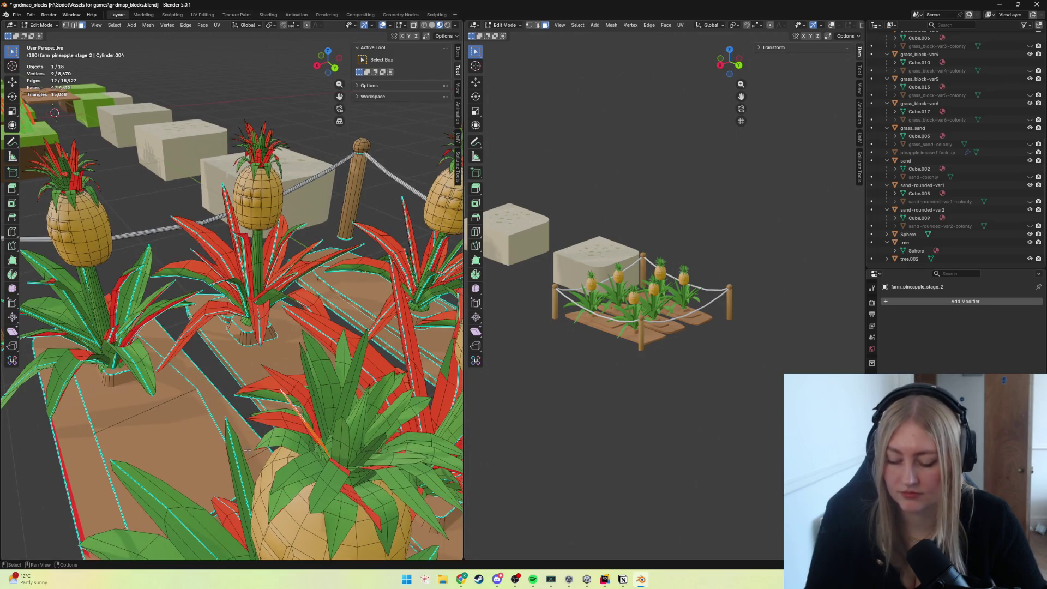
{"action": "key", "text": "x"}
{"action": "left_click", "coordinate": [246, 453]}
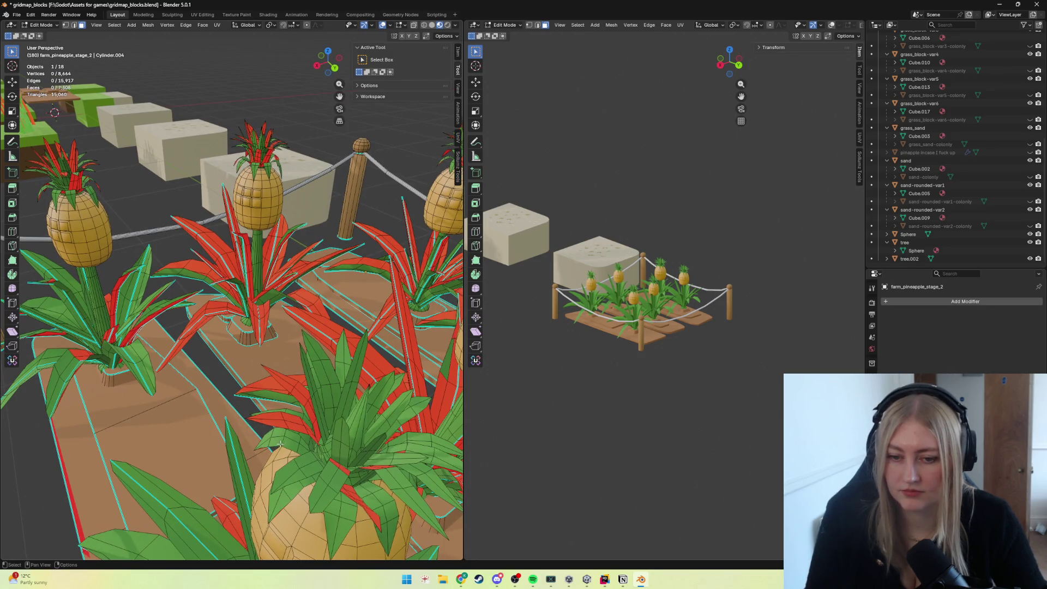
Flip another reversed leaf's normal and add a face on a further front leaf to the selection.
{"action": "middle_click_drag", "start_coordinate": [274, 446], "coordinate": [268, 453]}
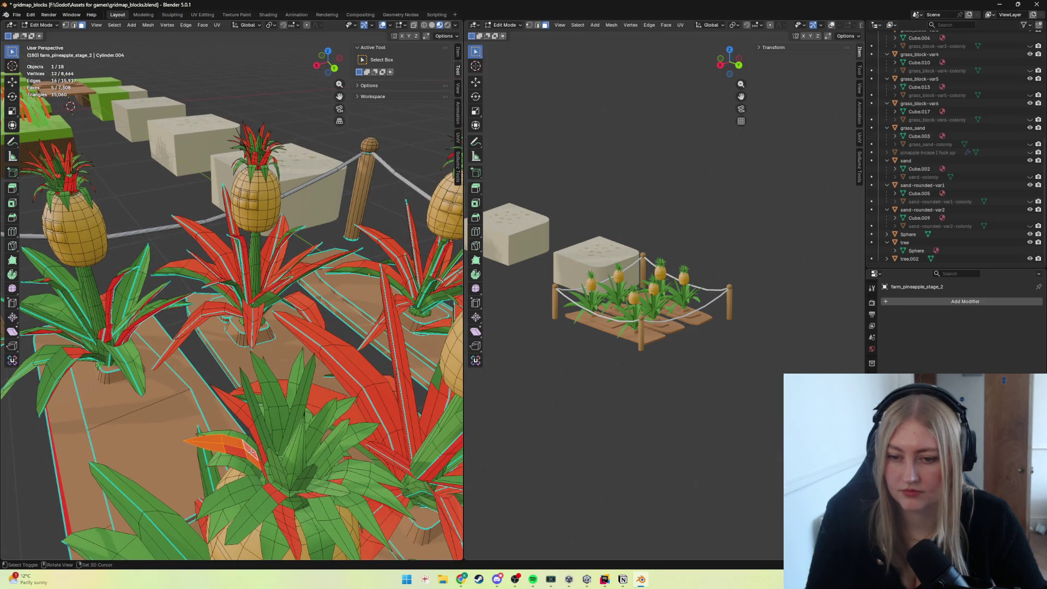
{"action": "key", "text": "alt+n"}
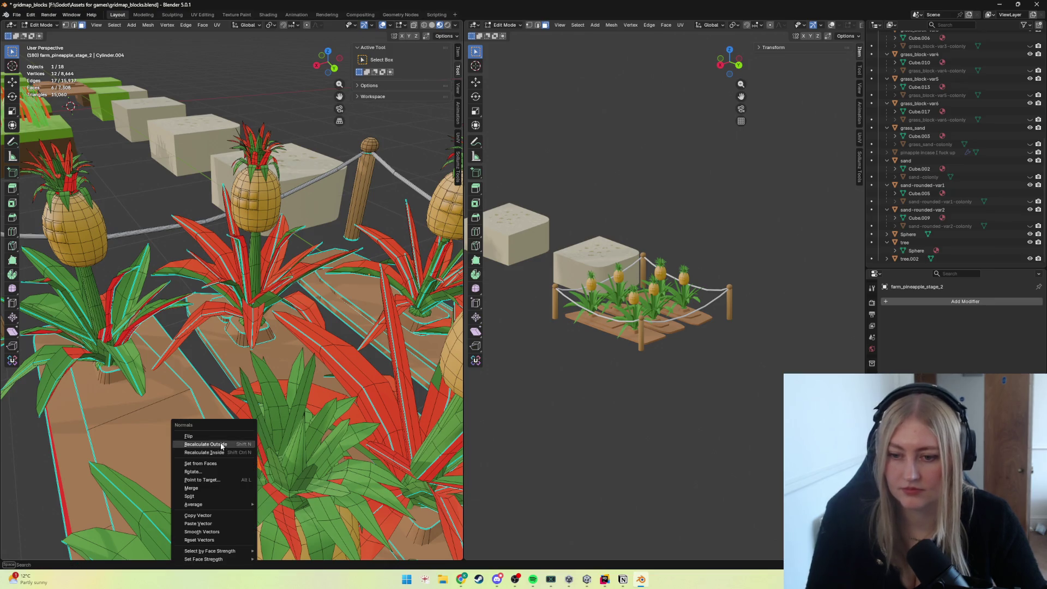
{"action": "left_click", "coordinate": [217, 439]}
{"action": "scroll", "coordinate": [217, 439], "scroll_direction": "down", "scroll_amount": 5}
{"action": "mouse_move", "coordinate": [217, 439]}
{"action": "middle_mouse_down"}
{"action": "mouse_move", "coordinate": [375, 453]}
{"action": "mouse_move", "coordinate": [290, 448]}
{"action": "mouse_move", "coordinate": [308, 502]}
{"action": "mouse_move", "coordinate": [287, 483]}
{"action": "middle_mouse_up"}
{"action": "scroll", "coordinate": [290, 447], "scroll_direction": "up", "scroll_amount": 4}
{"action": "scroll", "coordinate": [286, 483], "scroll_direction": "up", "scroll_amount": 3}
{"action": "left_click", "coordinate": [281, 463], "text": "shift"}
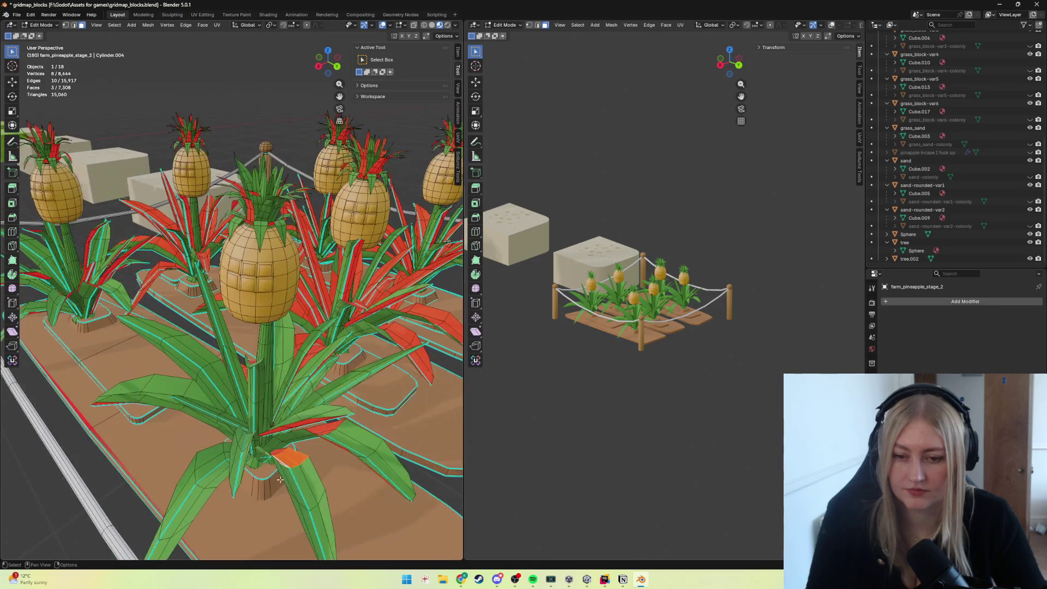
{"action": "scroll", "coordinate": [281, 462], "scroll_direction": "down", "scroll_amount": 2}
Cancel the delete menu and flip the selected faces at the front pineapple's stem base outward.
{"action": "middle_click_drag", "start_coordinate": [265, 479], "coordinate": [245, 491]}
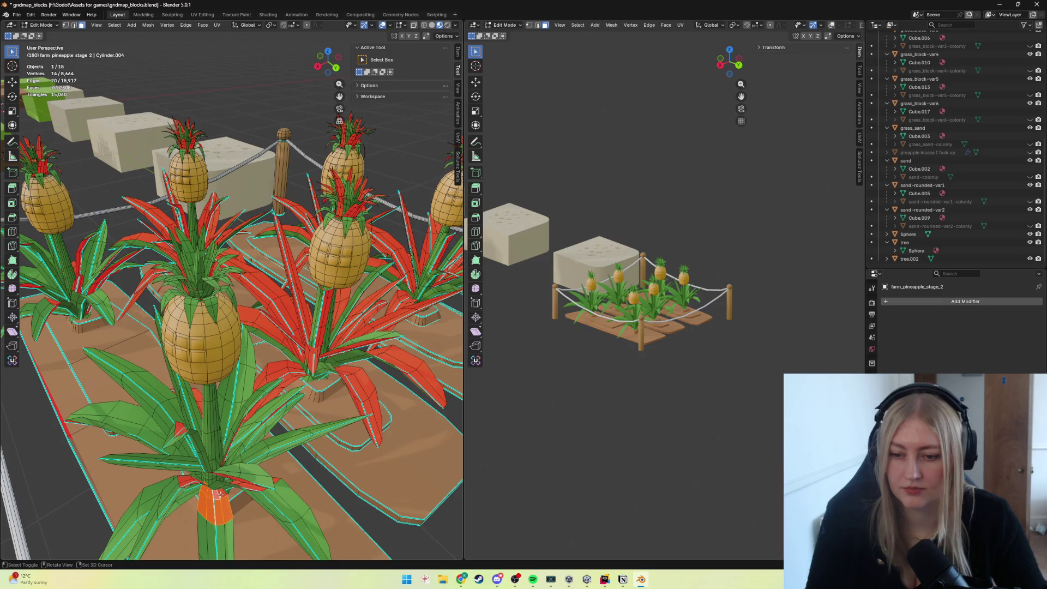
{"action": "key", "text": "x"}
{"action": "key", "text": "Escape"}
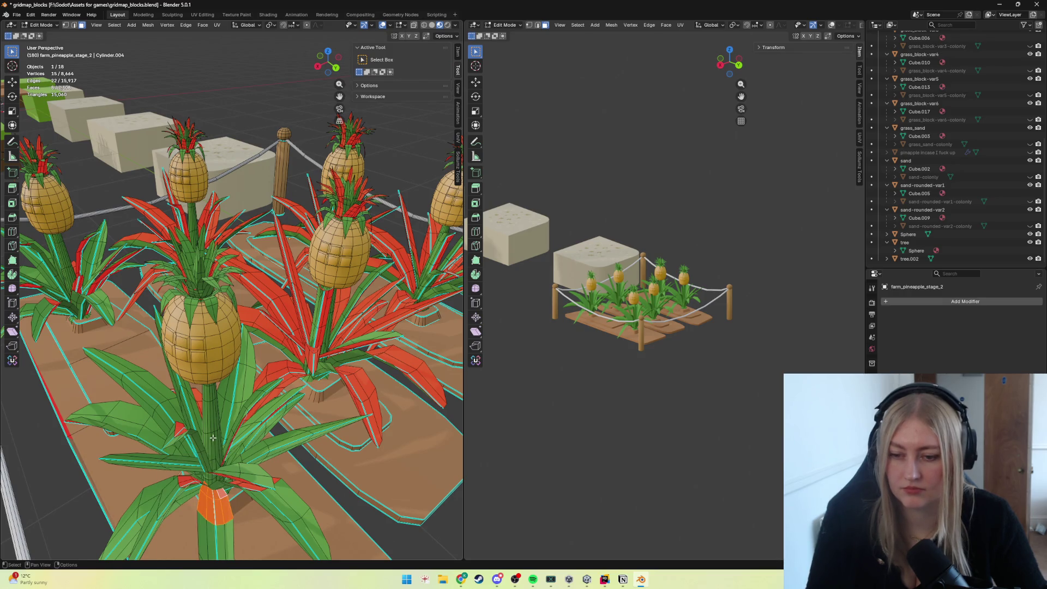
{"action": "key", "text": "alt+n"}
{"action": "left_click", "coordinate": [173, 442]}
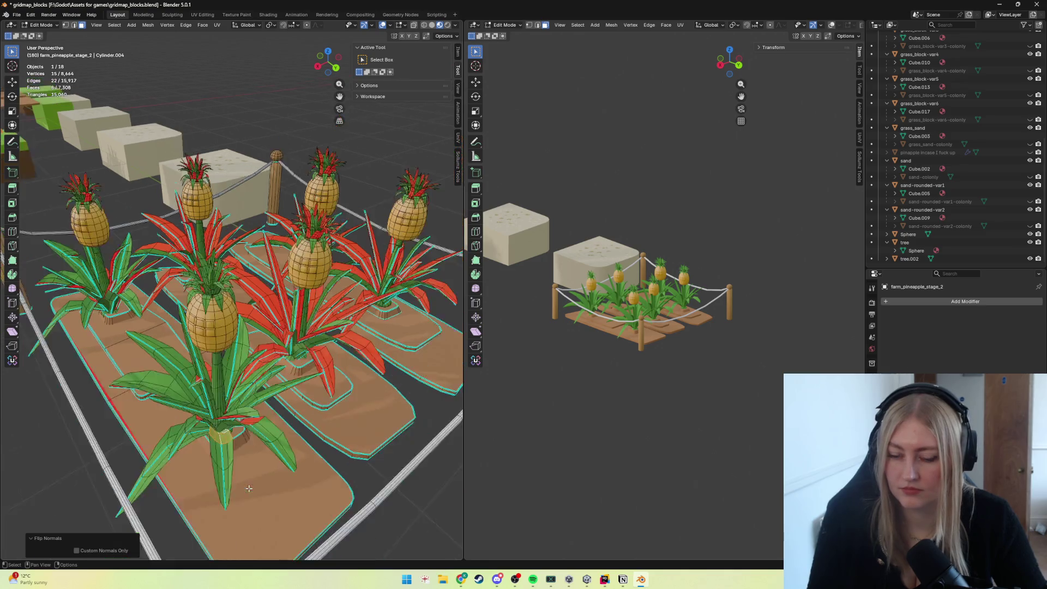
{"action": "scroll", "coordinate": [352, 471], "scroll_direction": "down", "scroll_amount": 3}
{"action": "middle_click_drag", "start_coordinate": [358, 472], "coordinate": [337, 473]}
Inspect the corrected plot in Object Mode, then re-enter editing and select the whole front pineapple with Ctrl+L.
{"action": "key", "text": "Tab"}
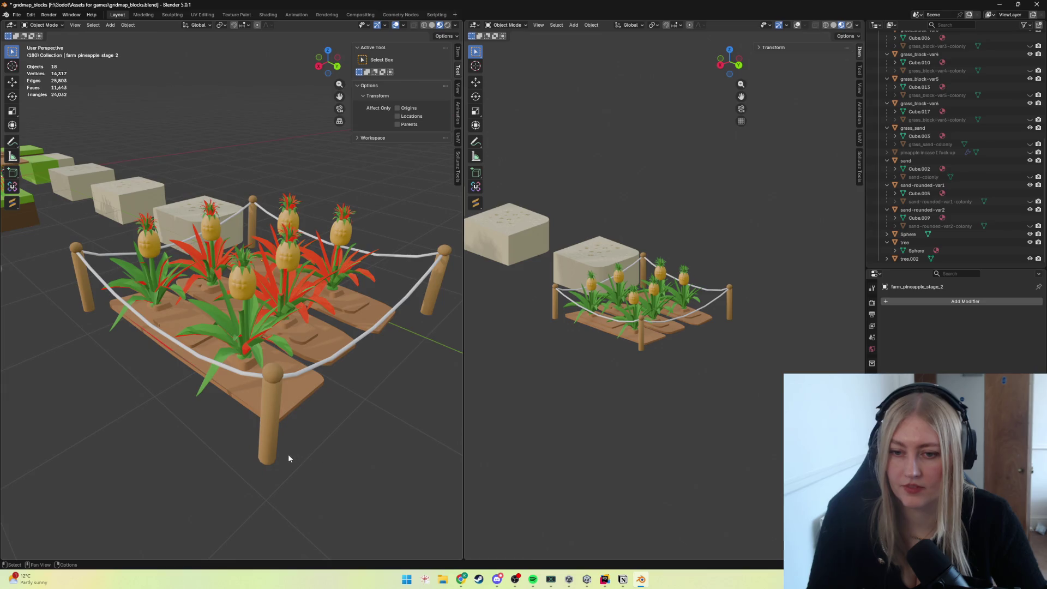
{"action": "scroll", "coordinate": [286, 454], "scroll_direction": "up", "scroll_amount": 6}
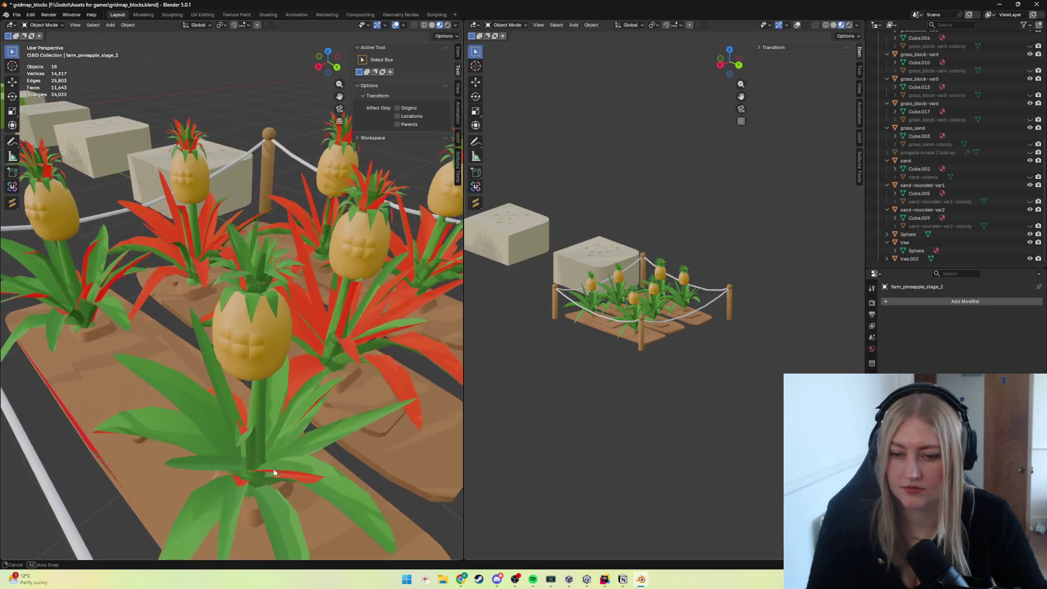
{"action": "middle_click_drag", "start_coordinate": [275, 468], "coordinate": [274, 460]}
{"action": "scroll", "coordinate": [273, 464], "scroll_direction": "down", "scroll_amount": 8}
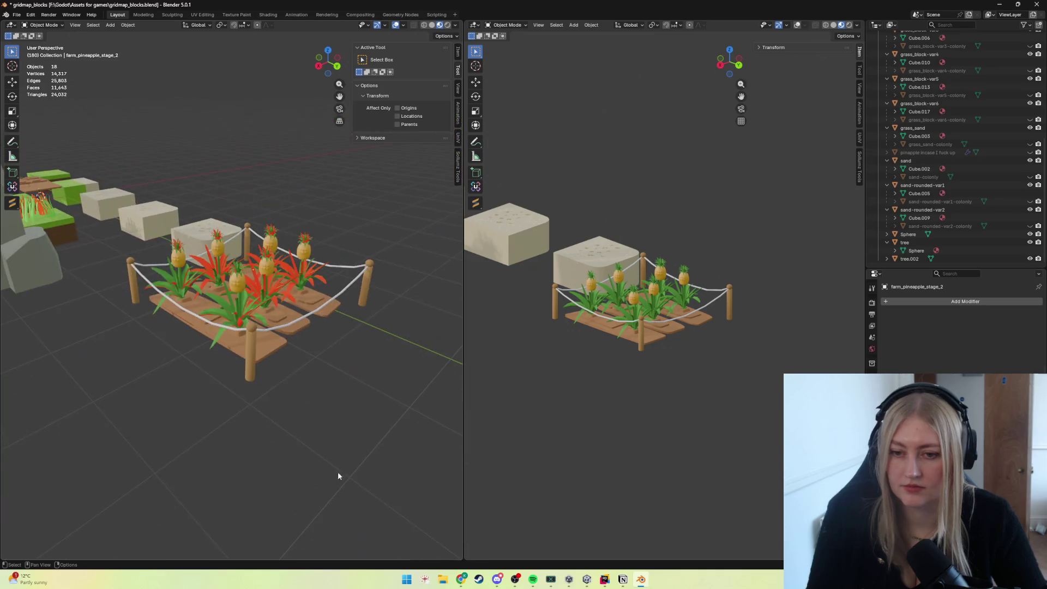
{"action": "middle_click_drag", "start_coordinate": [338, 471], "coordinate": [345, 480]}
{"action": "key", "text": "Tab"}
{"action": "key", "text": "Tab"}
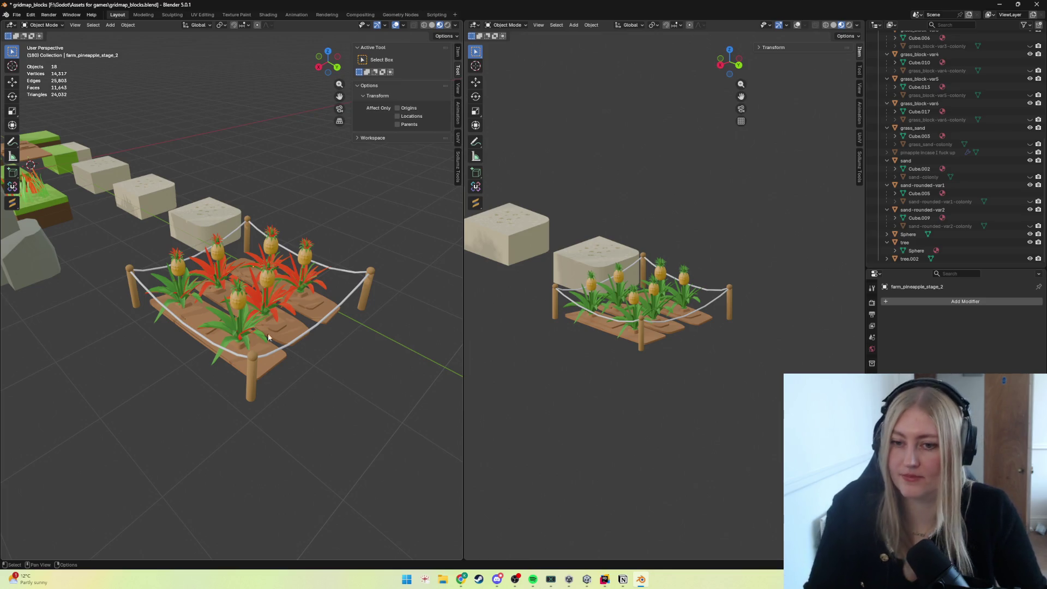
{"action": "scroll", "coordinate": [267, 334], "scroll_direction": "up", "scroll_amount": 4}
{"action": "key", "text": "Tab"}
{"action": "key", "text": "ctrl+l"}
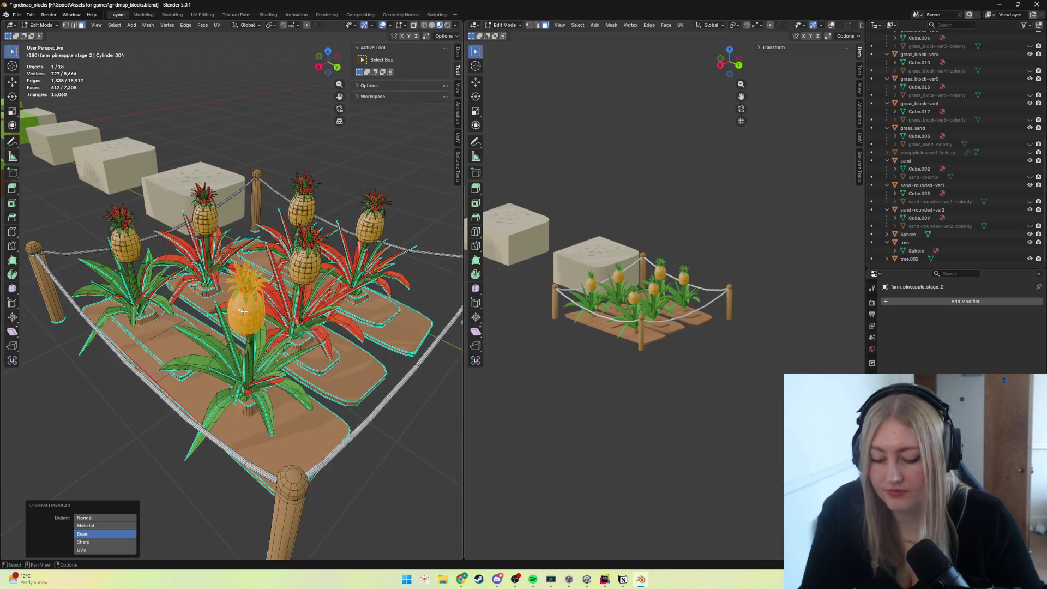
Nudge the front pineapple slightly along Y, cancelling an X move, and return to Object Mode.
{"action": "key", "text": "g"}
{"action": "key", "text": "y"}
{"action": "left_click", "coordinate": [250, 315]}
{"action": "scroll", "coordinate": [254, 317], "scroll_direction": "up", "scroll_amount": 3}
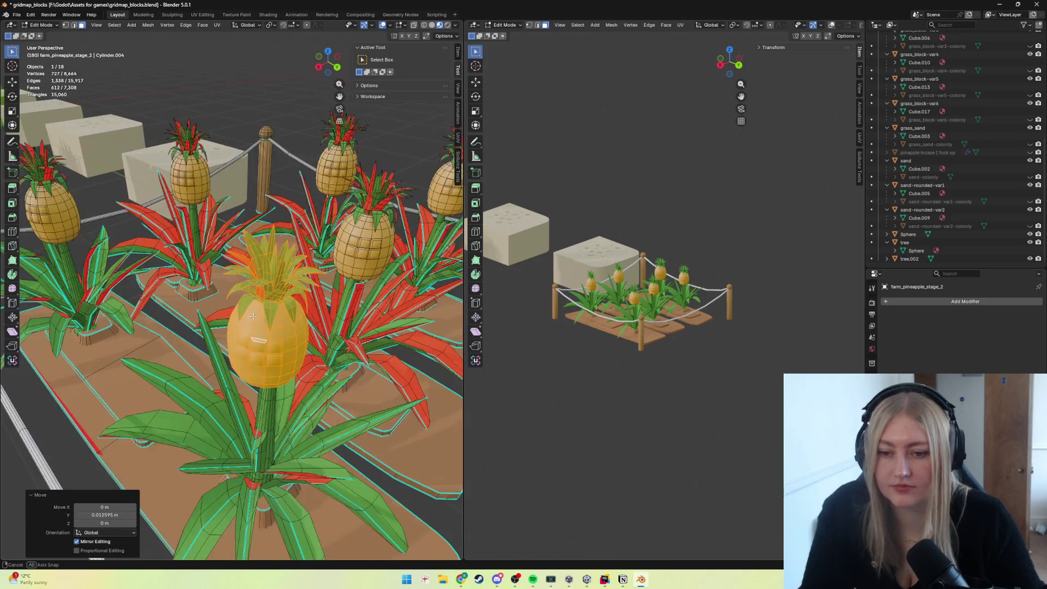
{"action": "middle_click_drag", "start_coordinate": [252, 316], "coordinate": [239, 286]}
{"action": "key", "text": "g"}
{"action": "key", "text": "y"}
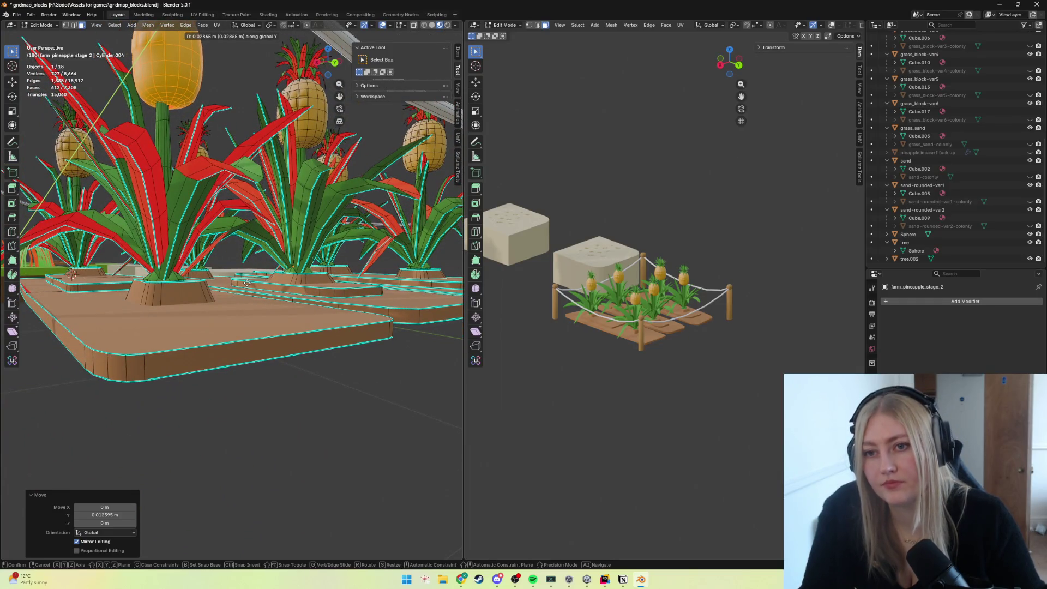
{"action": "key", "text": "Return"}
{"action": "key", "text": "g"}
{"action": "key", "text": "x"}
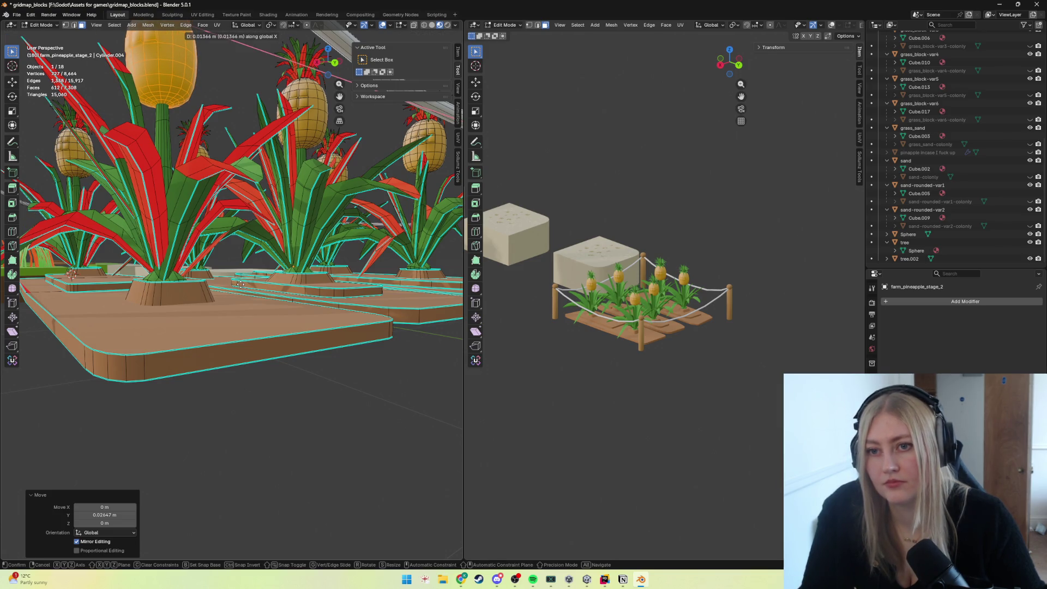
{"action": "key", "text": "Escape"}
{"action": "key", "text": "Tab"}
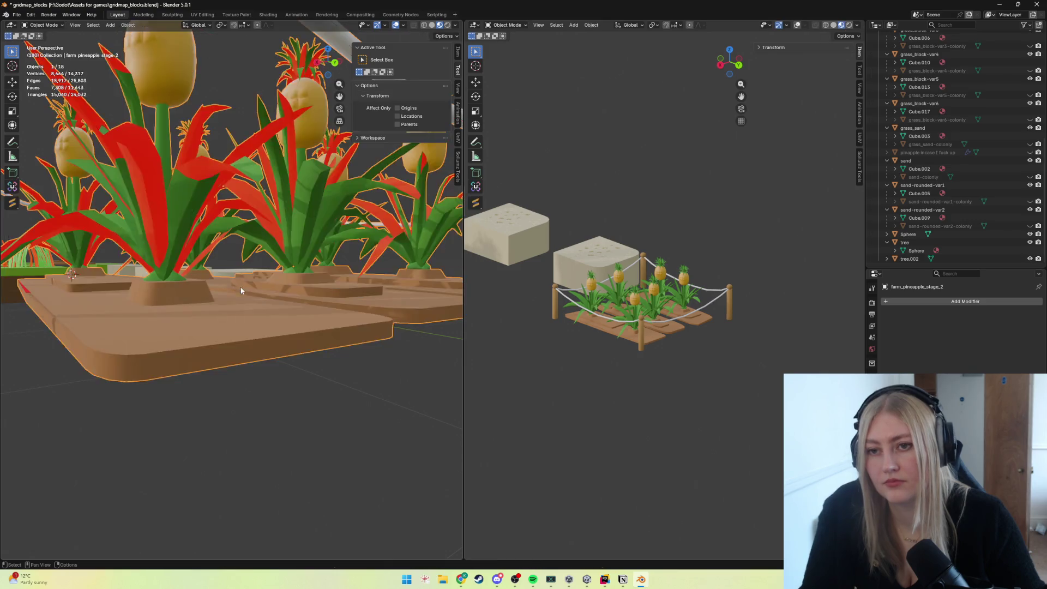
{"action": "scroll", "coordinate": [239, 284], "scroll_direction": "down", "scroll_amount": 5}
Flip the normals of a stray leaf on the front plant and check it from Object Mode.
{"action": "middle_click_drag", "start_coordinate": [263, 297], "coordinate": [249, 320]}
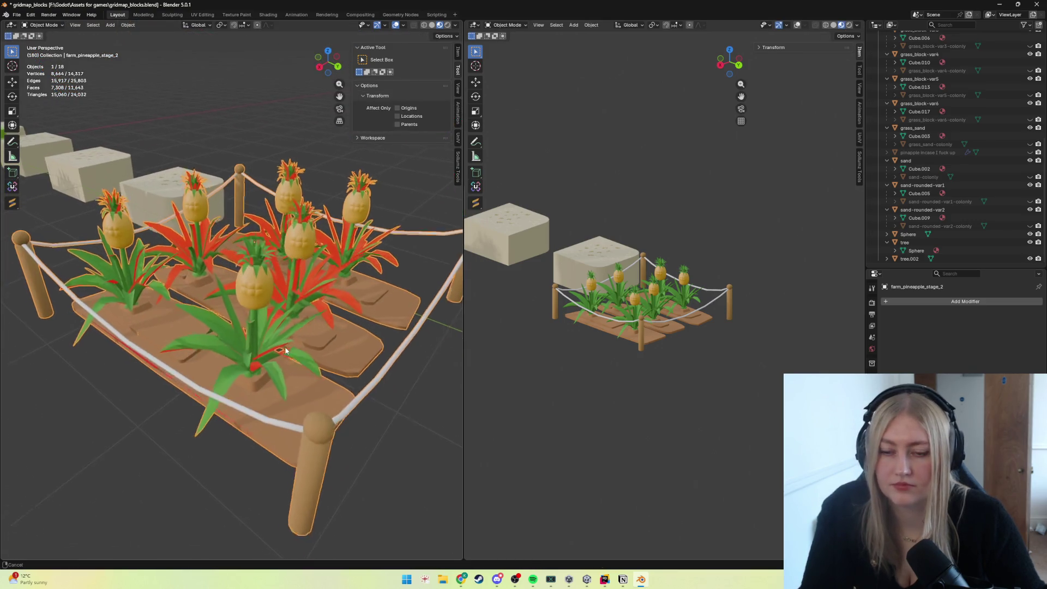
{"action": "scroll", "coordinate": [285, 346], "scroll_direction": "up", "scroll_amount": 4}
{"action": "scroll", "coordinate": [253, 329], "scroll_direction": "up", "scroll_amount": 2}
{"action": "scroll", "coordinate": [236, 335], "scroll_direction": "up", "scroll_amount": 2}
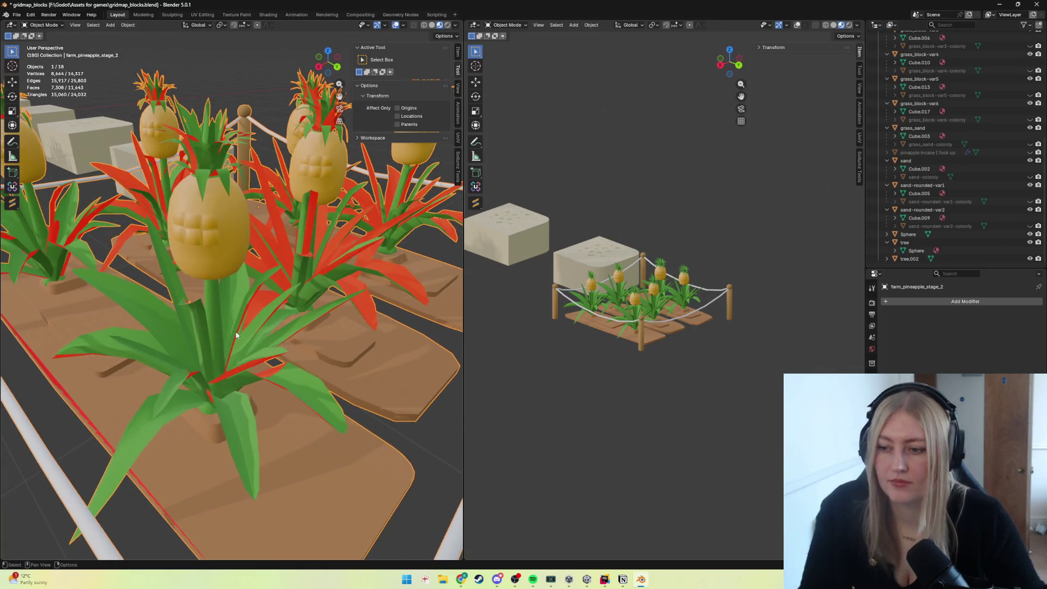
{"action": "mouse_move", "coordinate": [236, 334]}
{"action": "middle_mouse_down"}
{"action": "mouse_move", "coordinate": [200, 295]}
{"action": "mouse_move", "coordinate": [207, 262]}
{"action": "middle_mouse_up"}
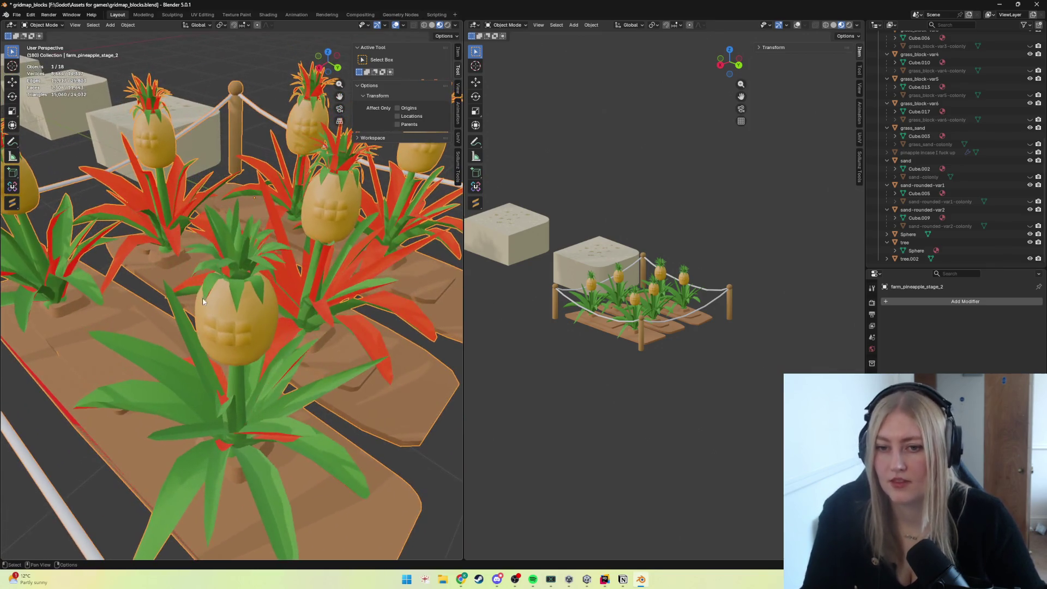
{"action": "key", "text": "Tab"}
{"action": "scroll", "coordinate": [235, 293], "scroll_direction": "up", "scroll_amount": 5}
{"action": "scroll", "coordinate": [235, 294], "scroll_direction": "down", "scroll_amount": 5}
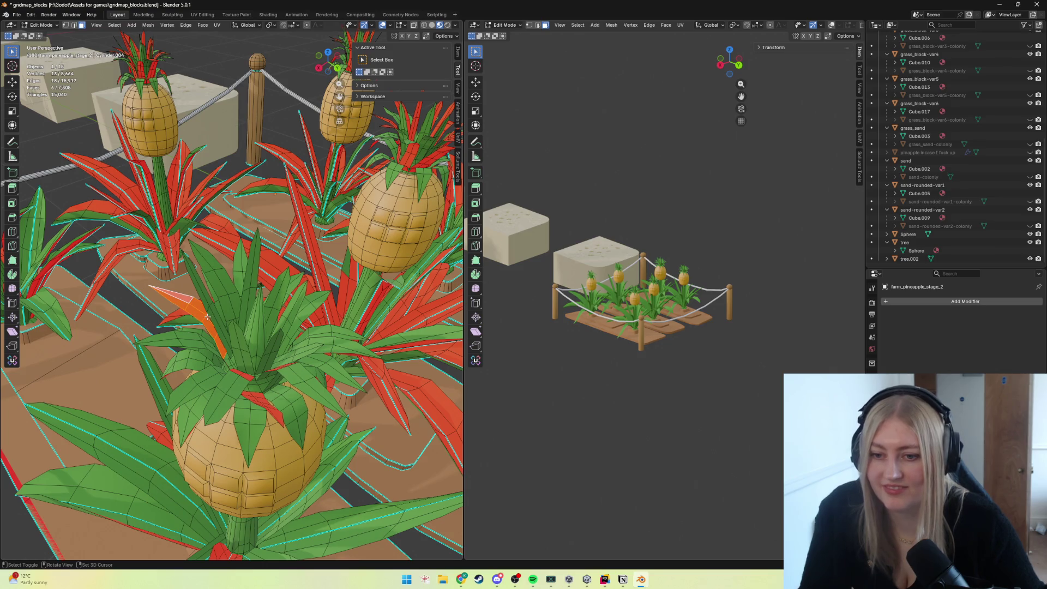
{"action": "key", "text": "alt+n"}
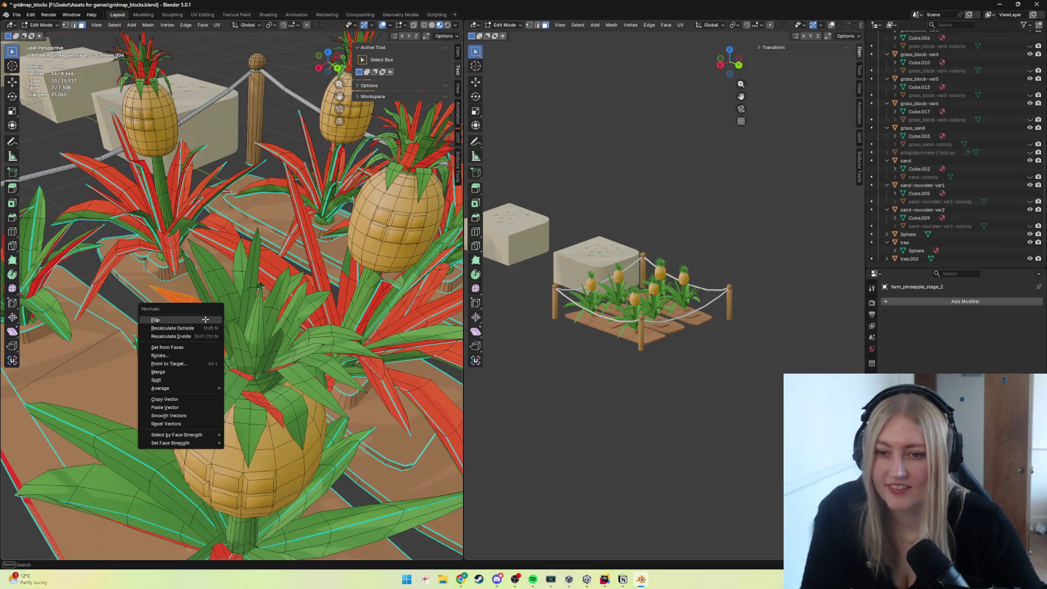
{"action": "left_click", "coordinate": [197, 318]}
{"action": "middle_click_drag", "start_coordinate": [196, 318], "coordinate": [275, 336]}
{"action": "key", "text": "Tab"}
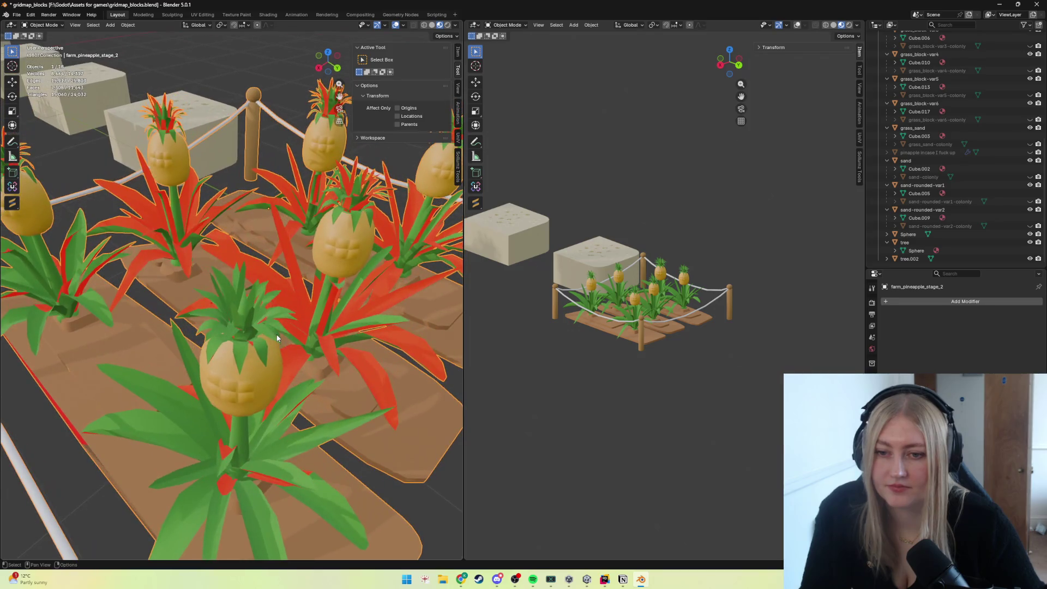
{"action": "scroll", "coordinate": [274, 333], "scroll_direction": "down", "scroll_amount": 3}
Re-enter mesh editing and select the whole red-leaved plant's linked geometry.
{"action": "middle_click_drag", "start_coordinate": [274, 333], "coordinate": [288, 300]}
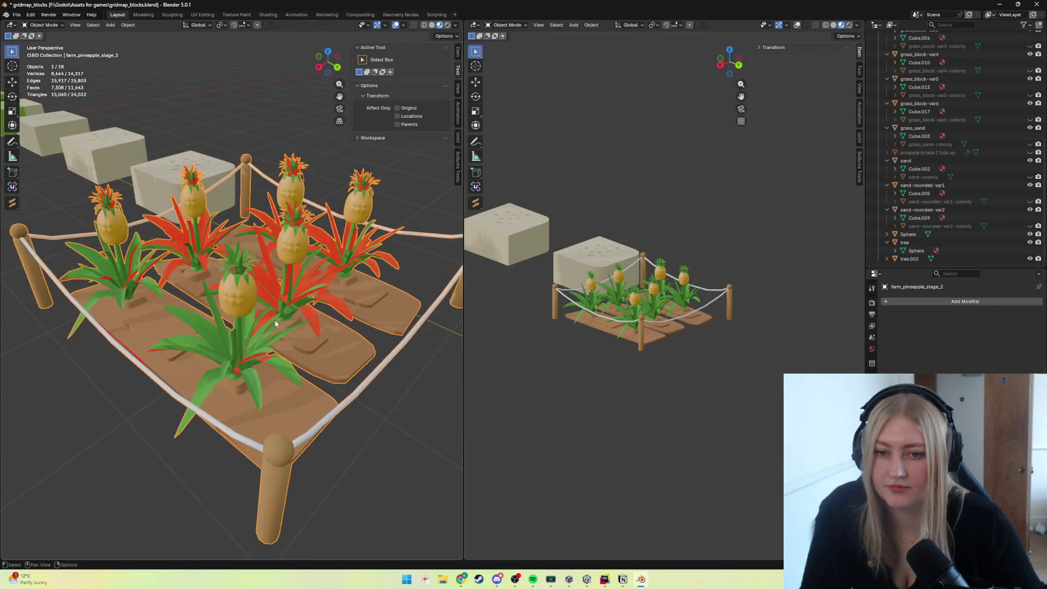
{"action": "key", "text": "Tab"}
{"action": "key", "text": "Tab"}
{"action": "key", "text": "Tab"}
{"action": "key", "text": "ctrl+l"}
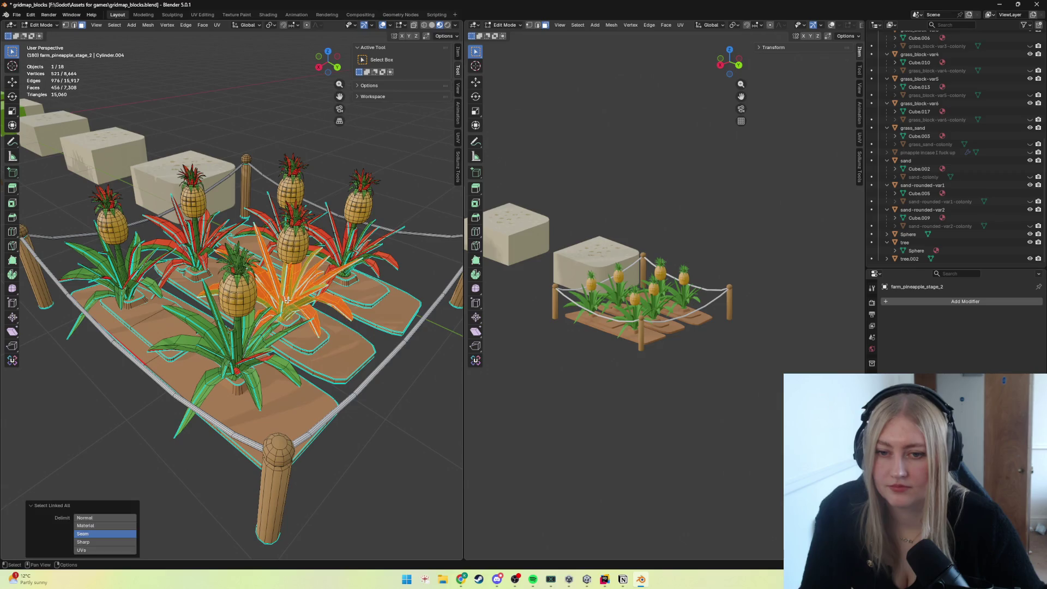
Delete the red-leaved pineapple plants with X > Vertices.
{"action": "key", "text": "x"}
{"action": "left_click", "coordinate": [274, 291]}
{"action": "key", "text": "x"}
{"action": "left_click", "coordinate": [208, 251]}
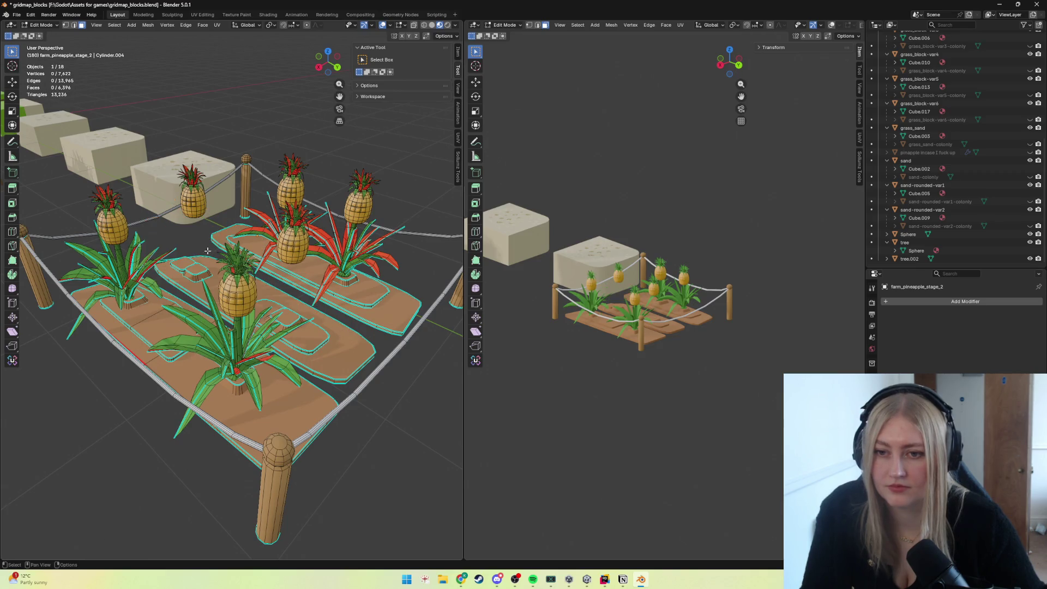
{"action": "key", "text": "x"}
{"action": "left_click", "coordinate": [339, 245]}
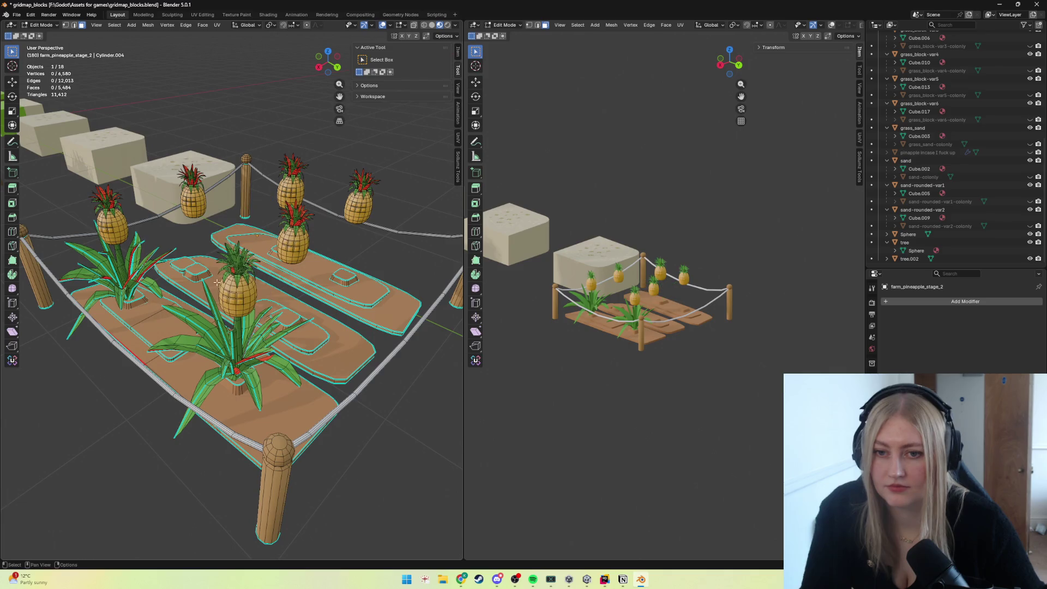
Duplicate the green centre plant into the empty planter slot along X and set its Y position.
{"action": "key", "text": "l"}
{"action": "key", "text": "shift+d"}
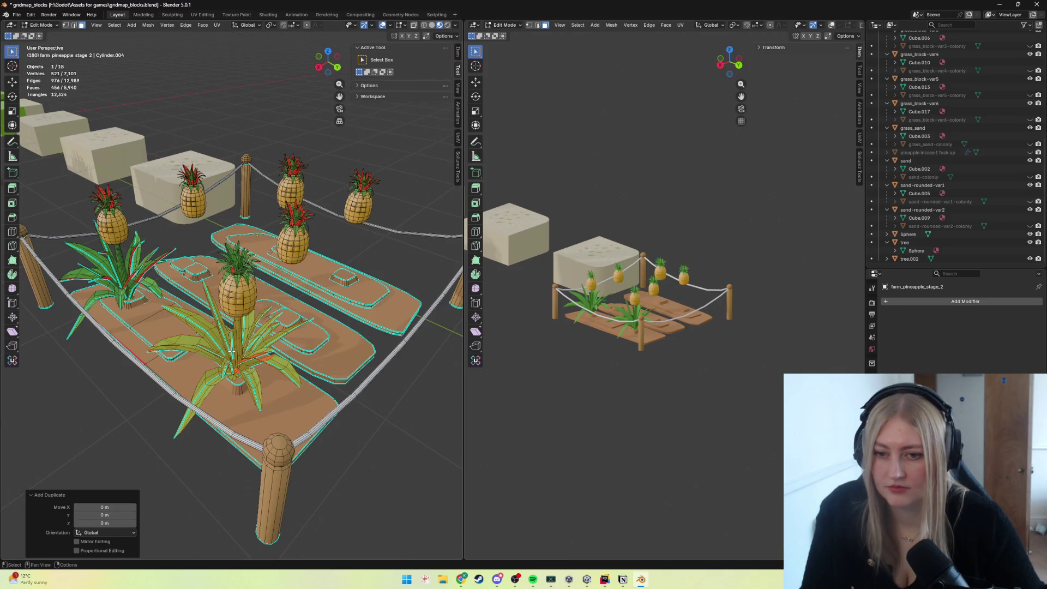
{"action": "key", "text": "x"}
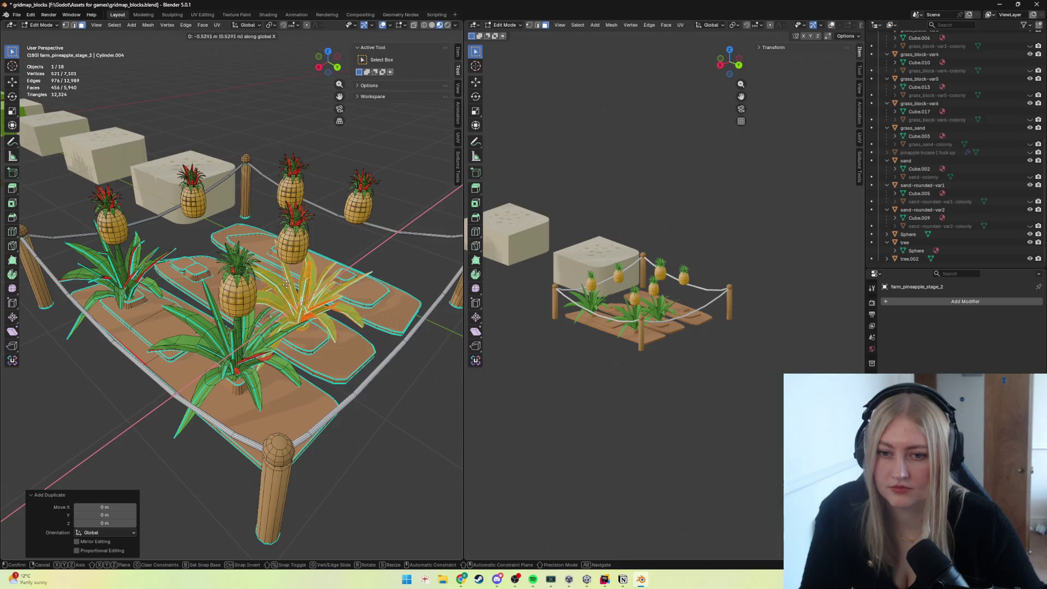
{"action": "left_click", "coordinate": [286, 284]}
{"action": "scroll", "coordinate": [286, 330], "scroll_direction": "up", "scroll_amount": 4}
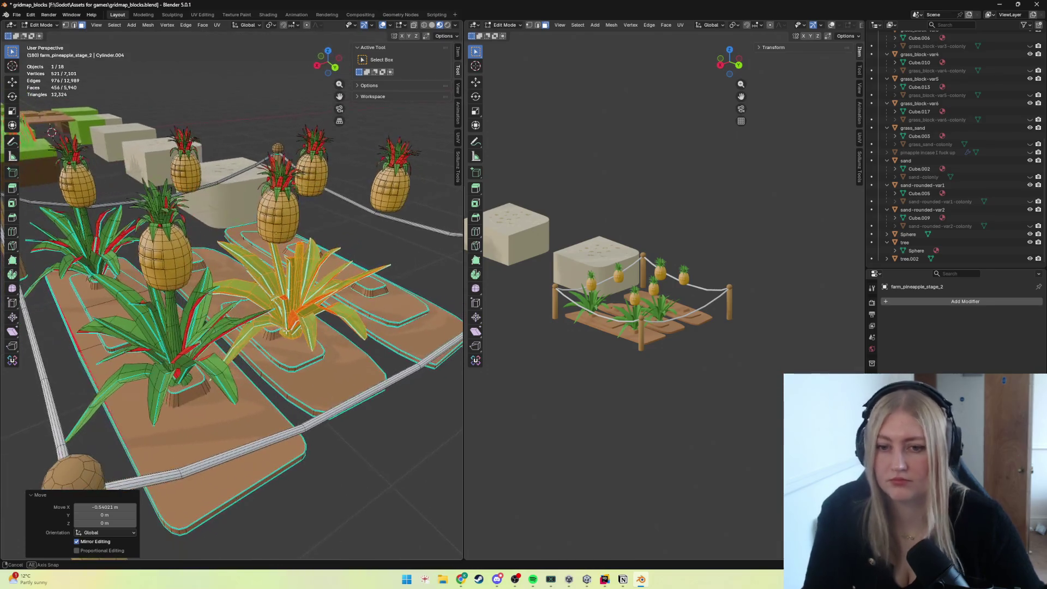
{"action": "key", "text": "g"}
{"action": "key", "text": "y"}
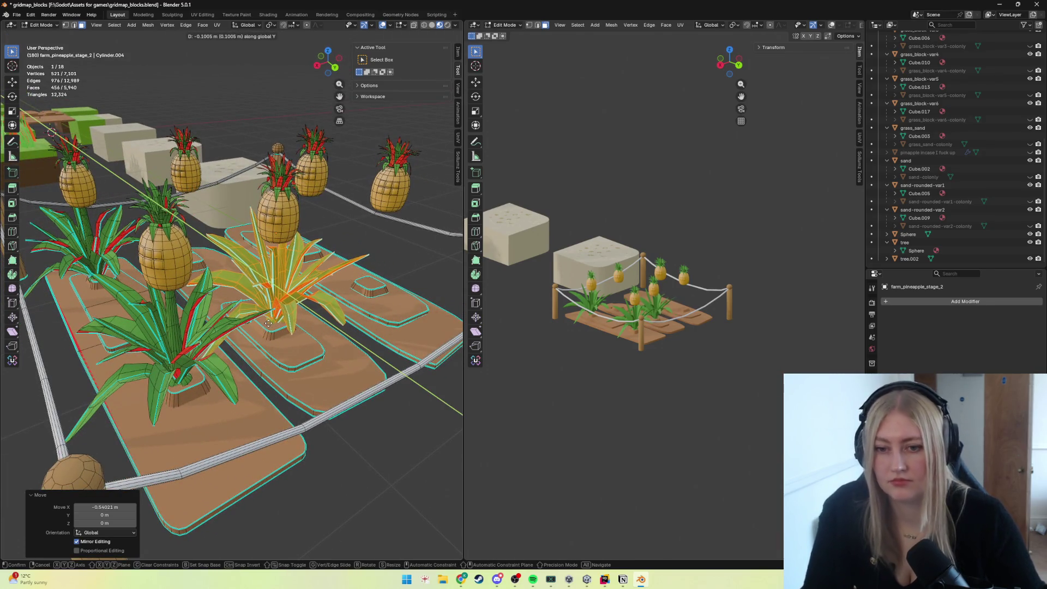
{"action": "left_click", "coordinate": [266, 321]}
Refine the copied plant's placement with small G-axis moves in the slot.
{"action": "middle_click_drag", "start_coordinate": [266, 321], "coordinate": [234, 287]}
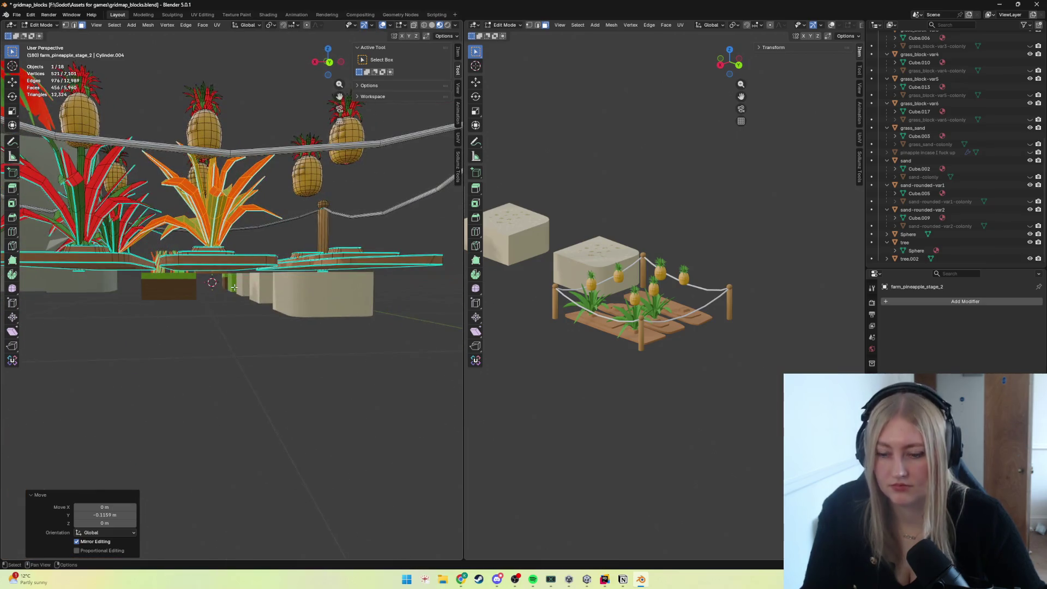
{"action": "key", "text": "g"}
{"action": "key", "text": "y"}
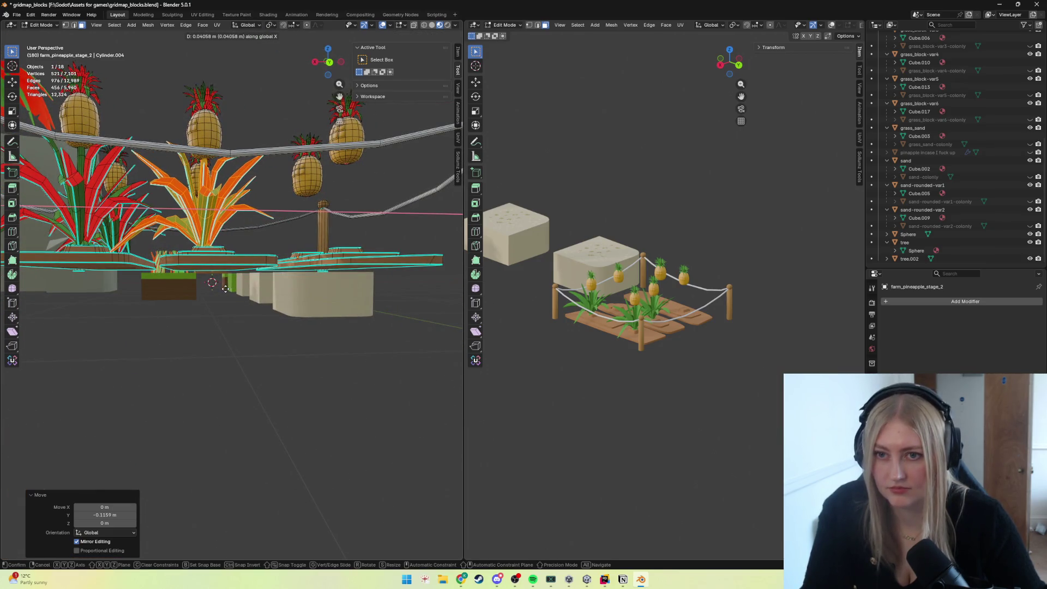
{"action": "left_click", "coordinate": [225, 288]}
{"action": "key", "text": "g"}
{"action": "key", "text": "y"}
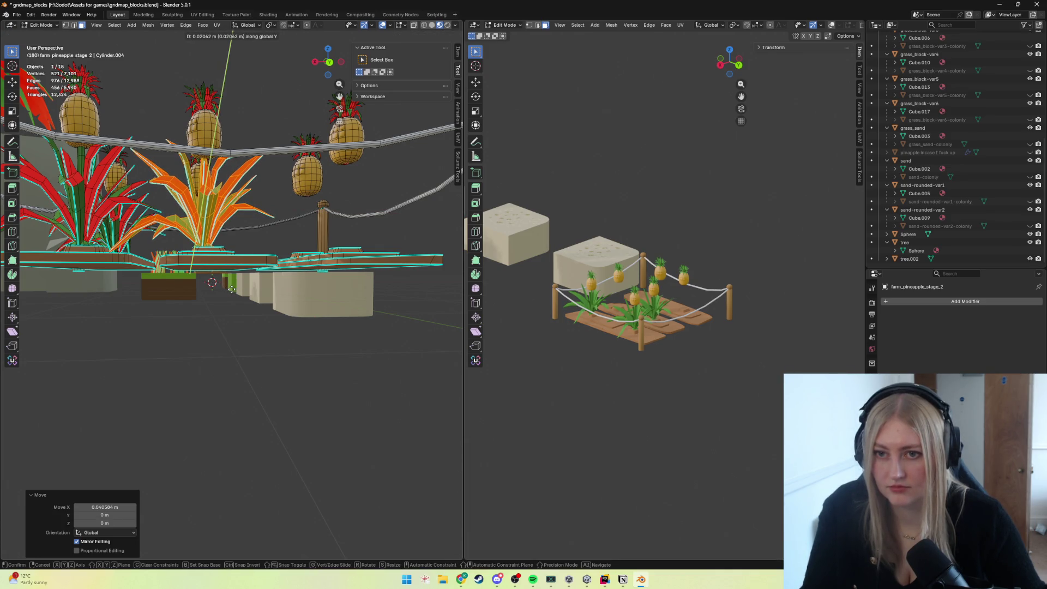
{"action": "left_click", "coordinate": [232, 288]}
Review the fenced pineapple patch from Object Mode, then return to mesh editing.
{"action": "key", "text": "Tab"}
{"action": "mouse_move", "coordinate": [231, 289]}
{"action": "middle_mouse_down"}
{"action": "mouse_move", "coordinate": [348, 399]}
{"action": "mouse_move", "coordinate": [328, 378]}
{"action": "middle_mouse_up"}
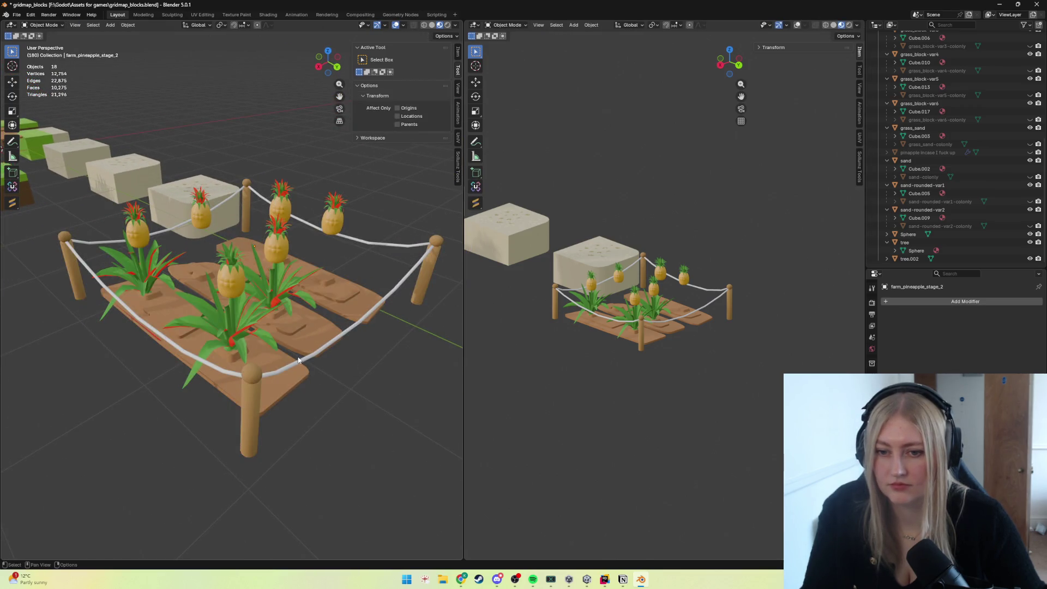
{"action": "scroll", "coordinate": [298, 359], "scroll_direction": "up", "scroll_amount": 5}
{"action": "scroll", "coordinate": [292, 352], "scroll_direction": "down", "scroll_amount": 6}
{"action": "middle_click_drag", "start_coordinate": [293, 352], "coordinate": [293, 364]}
{"action": "scroll", "coordinate": [264, 268], "scroll_direction": "up", "scroll_amount": 3}
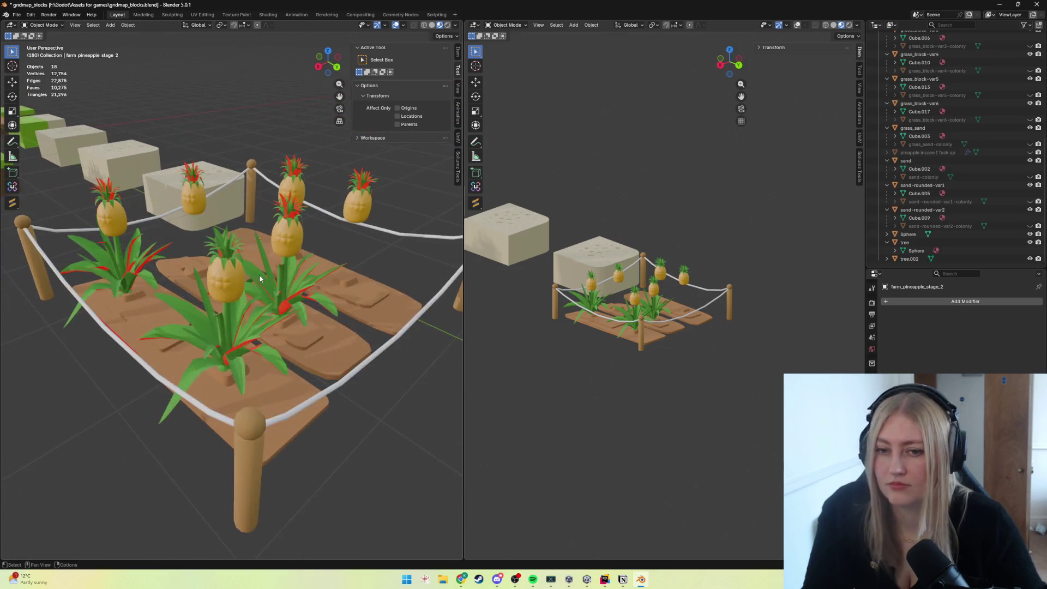
{"action": "scroll", "coordinate": [260, 273], "scroll_direction": "up", "scroll_amount": 2}
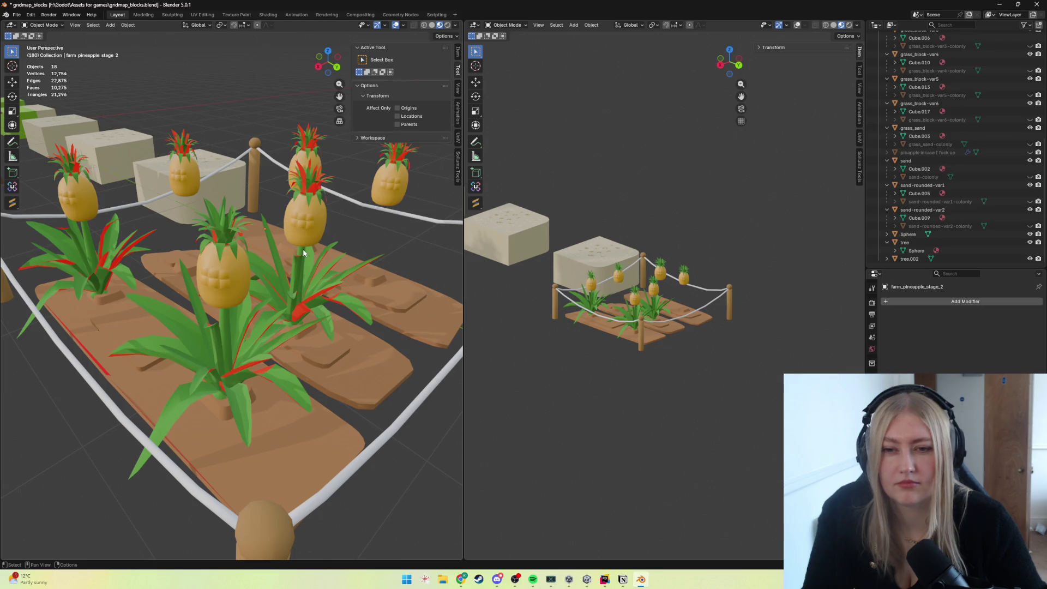
{"action": "key", "text": "Tab"}
Select the back pineapple's linked mesh and delete it together with its leaves.
{"action": "left_click", "coordinate": [302, 223]}
{"action": "key", "text": "ctrl+l"}
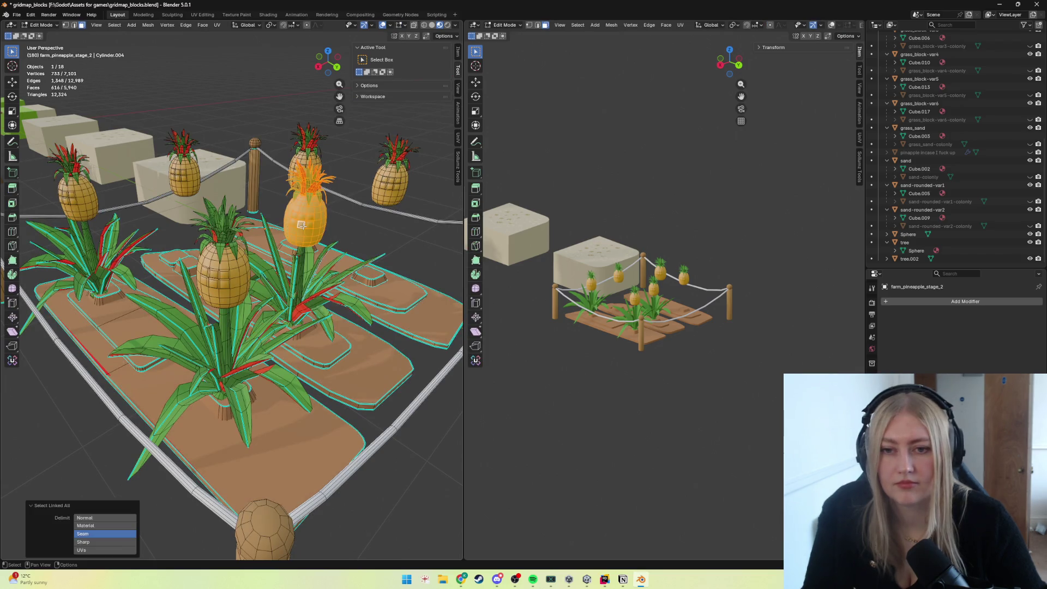
{"action": "key", "text": "Tab"}
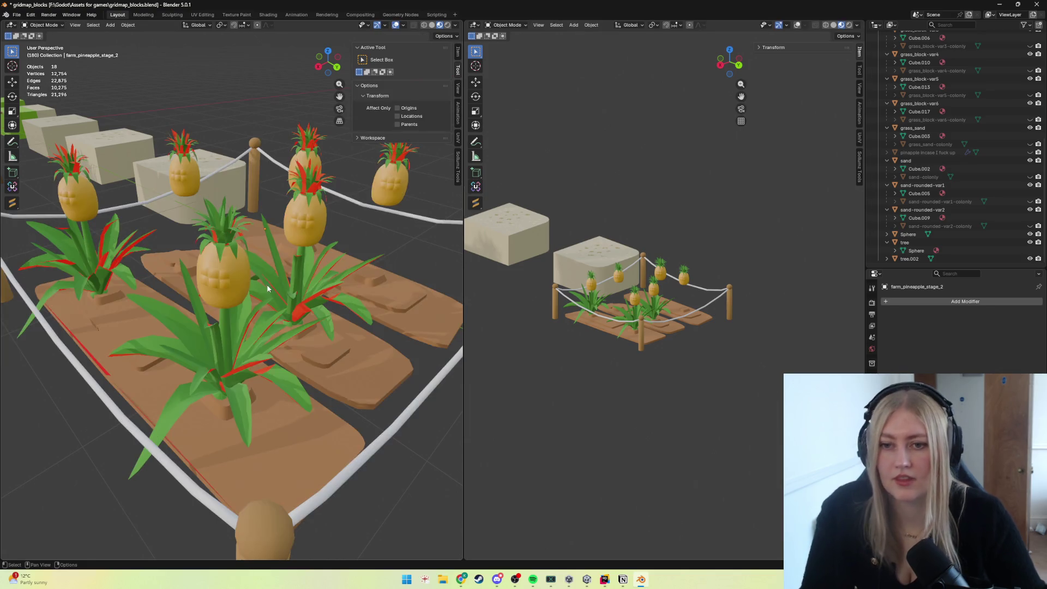
{"action": "key", "text": "Tab"}
{"action": "left_click", "coordinate": [302, 220]}
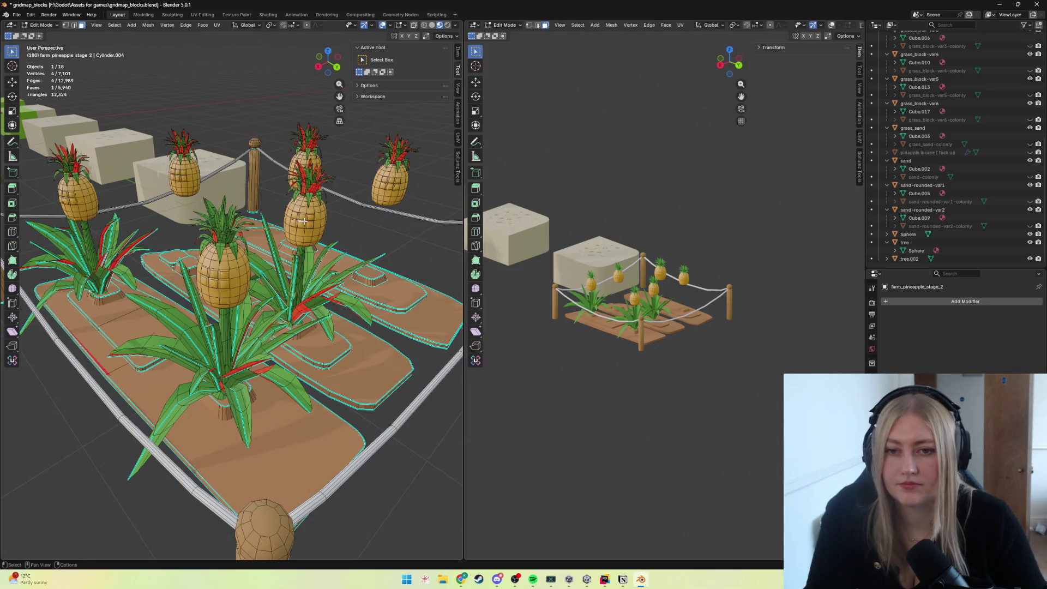
{"action": "key", "text": "l"}
{"action": "key", "text": "x"}
{"action": "left_click", "coordinate": [282, 218]}
Duplicate the front pineapple along X onto the empty plant and nudge it along Y with a vertex slide.
{"action": "key", "text": "l"}
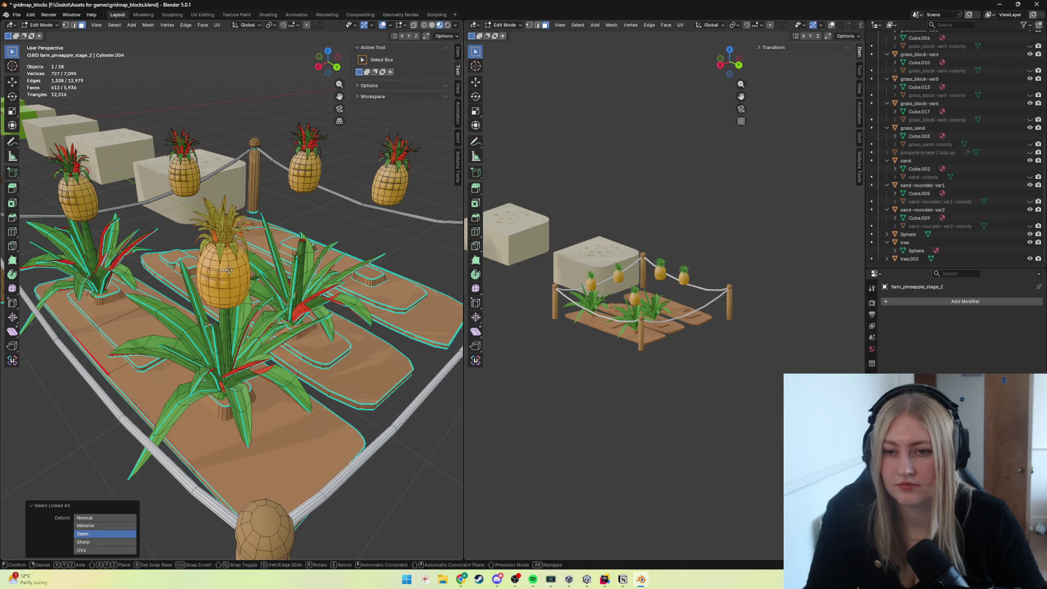
{"action": "key", "text": "shift+d"}
{"action": "key", "text": "x"}
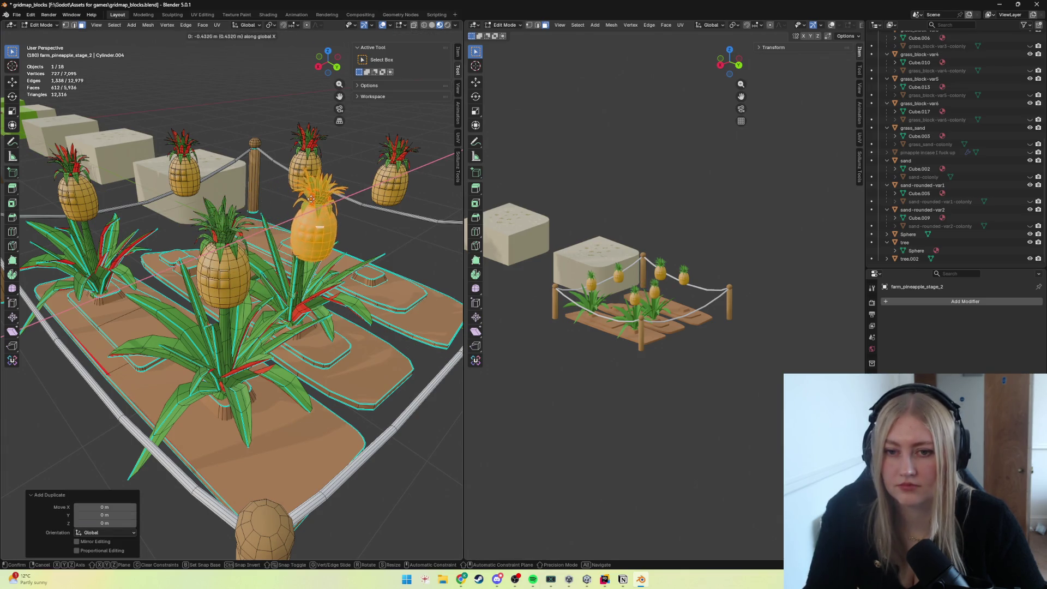
{"action": "left_click", "coordinate": [315, 223]}
{"action": "scroll", "coordinate": [311, 225], "scroll_direction": "up", "scroll_amount": 4}
{"action": "middle_click_drag", "start_coordinate": [310, 233], "coordinate": [295, 233]}
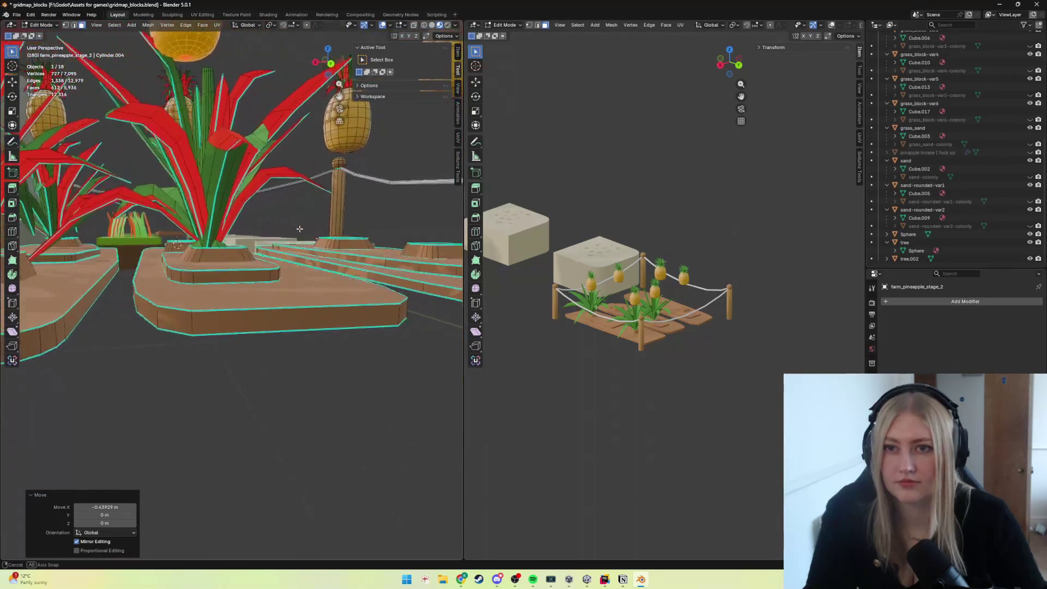
{"action": "key", "text": "g"}
{"action": "key", "text": "y"}
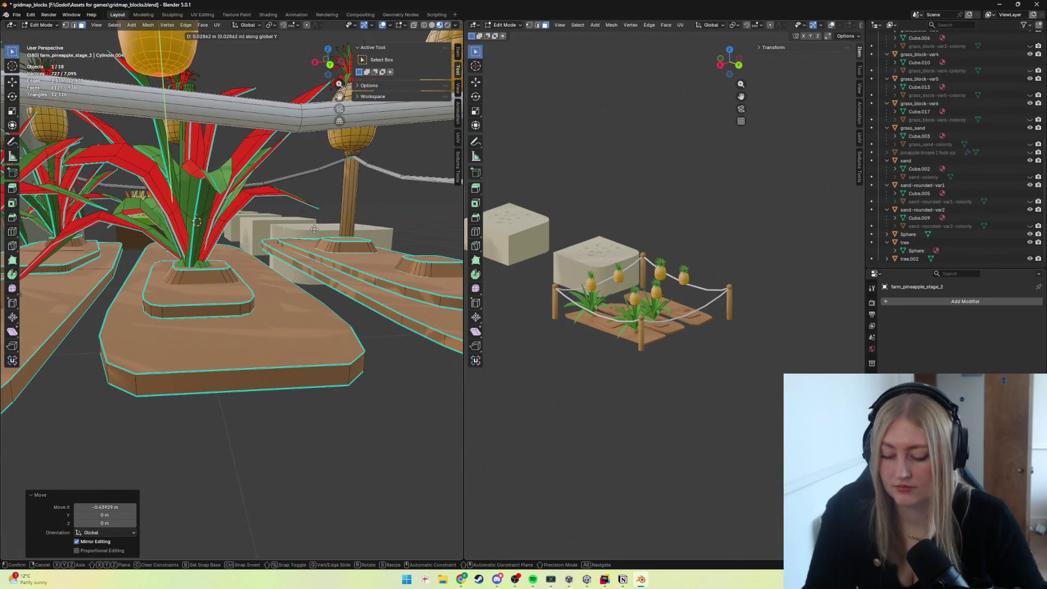
{"action": "key", "text": "g"}
{"action": "key", "text": "Escape"}
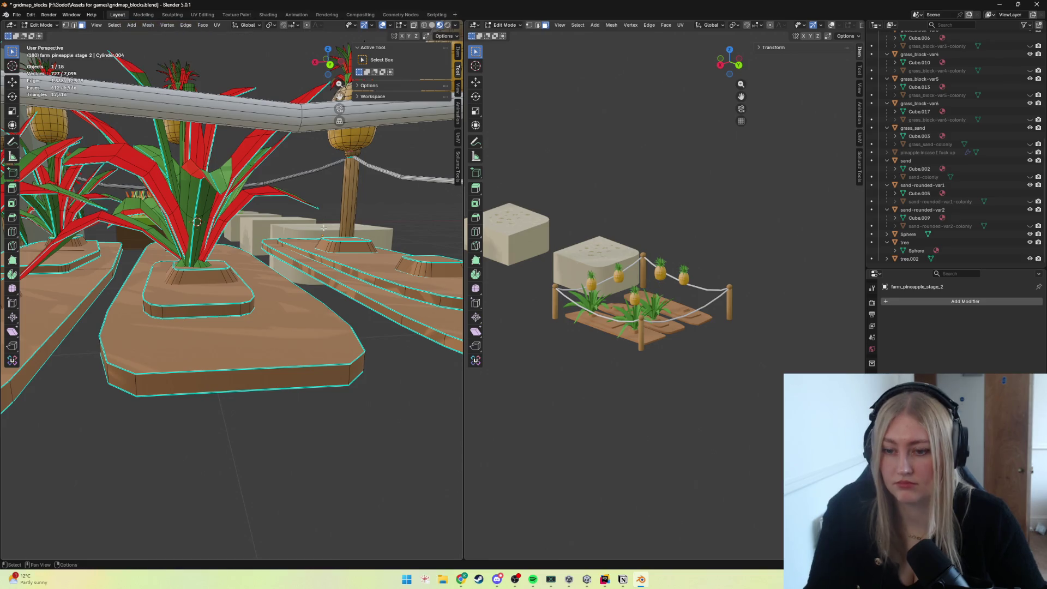
Duplicate the left pineapple and place the copy along Y in its new spot.
{"action": "middle_click_drag", "start_coordinate": [305, 229], "coordinate": [84, 203]}
{"action": "key", "text": "ctrl+l"}
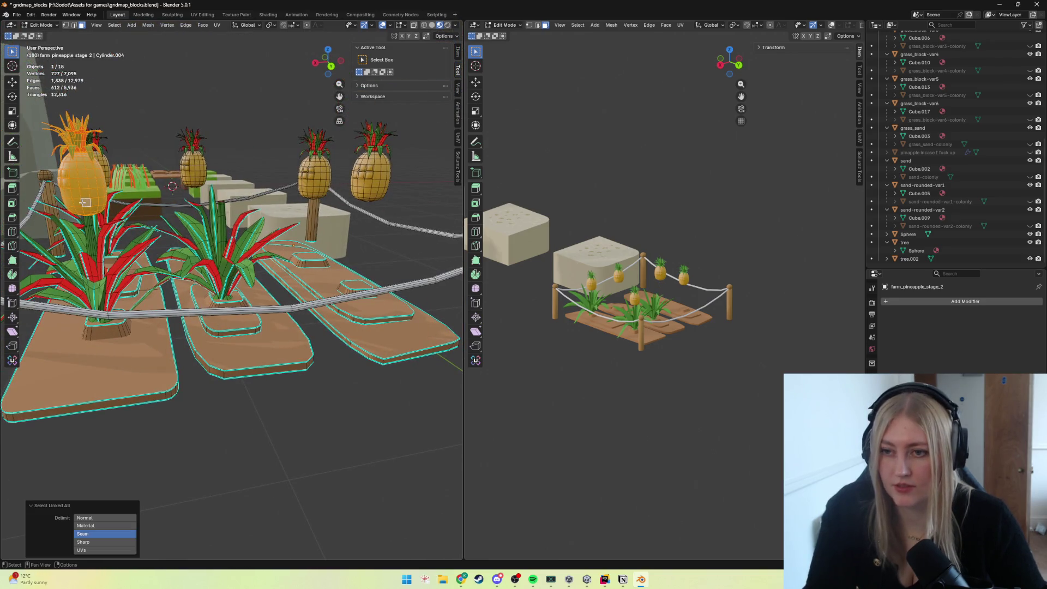
{"action": "key", "text": "shift+d"}
{"action": "key", "text": "y"}
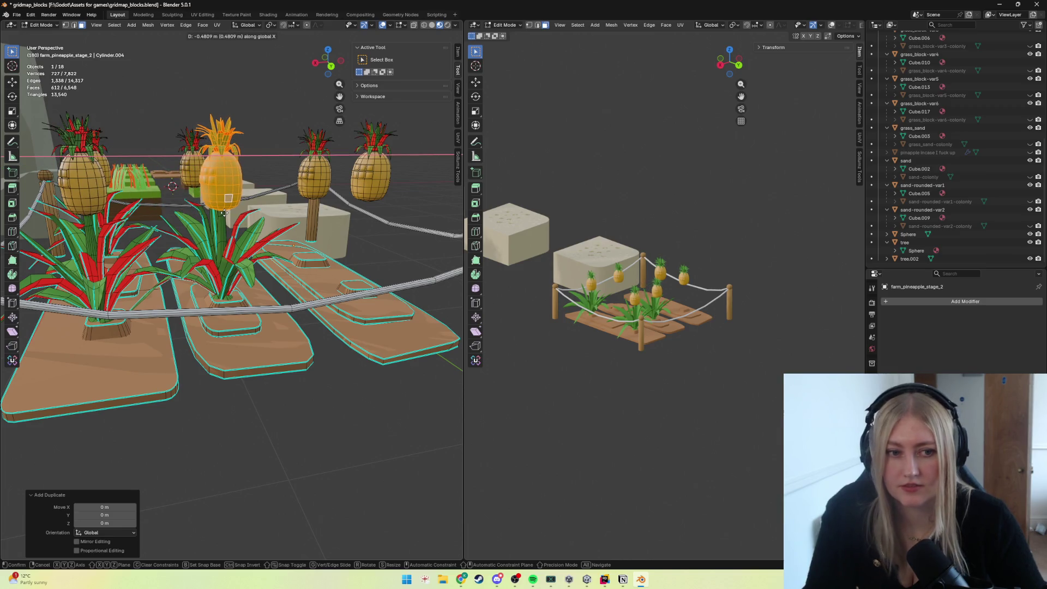
{"action": "left_click", "coordinate": [224, 212]}
Fine-tune the new copy's position with small moves along Y and then X.
{"action": "middle_click_drag", "start_coordinate": [225, 212], "coordinate": [260, 234]}
{"action": "key", "text": "g"}
{"action": "key", "text": "y"}
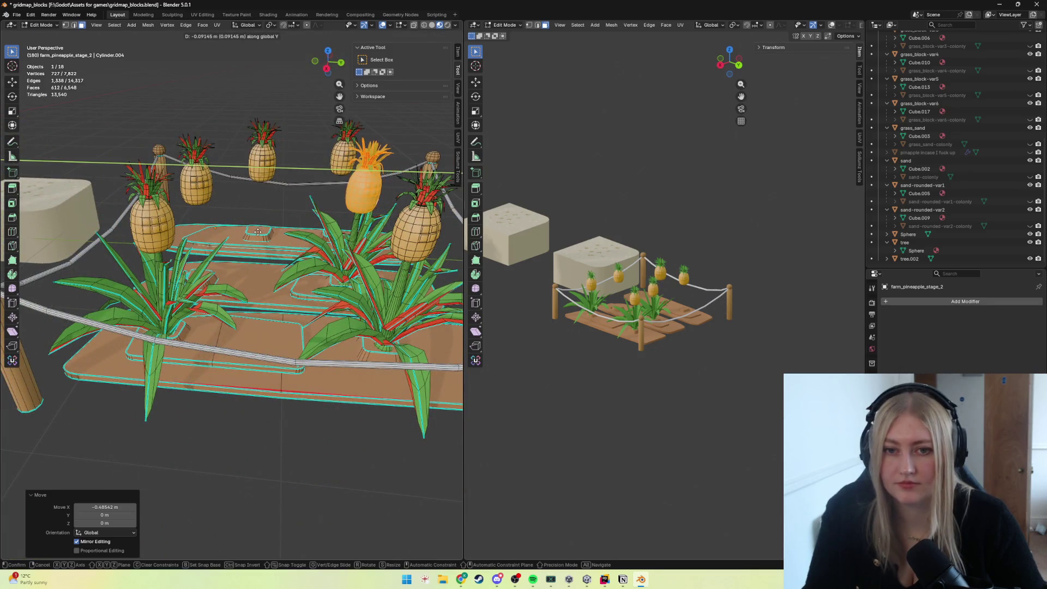
{"action": "left_click", "coordinate": [258, 231]}
{"action": "mouse_move", "coordinate": [258, 232]}
{"action": "middle_mouse_down"}
{"action": "mouse_move", "coordinate": [323, 208]}
{"action": "mouse_move", "coordinate": [291, 203]}
{"action": "middle_mouse_up"}
{"action": "key", "text": "g"}
{"action": "key", "text": "y"}
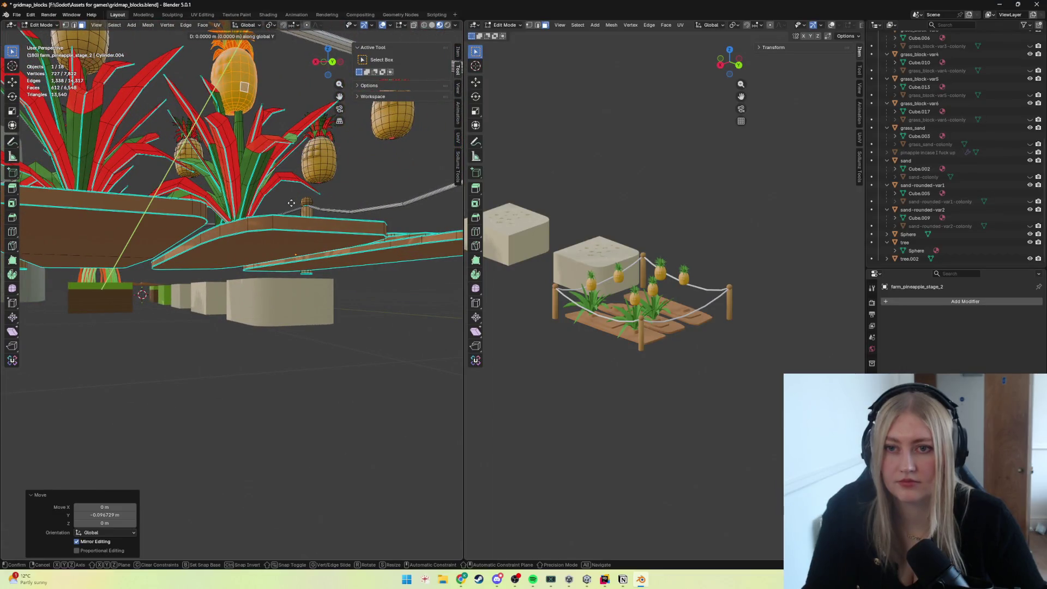
{"action": "left_click", "coordinate": [292, 203]}
{"action": "key", "text": "g"}
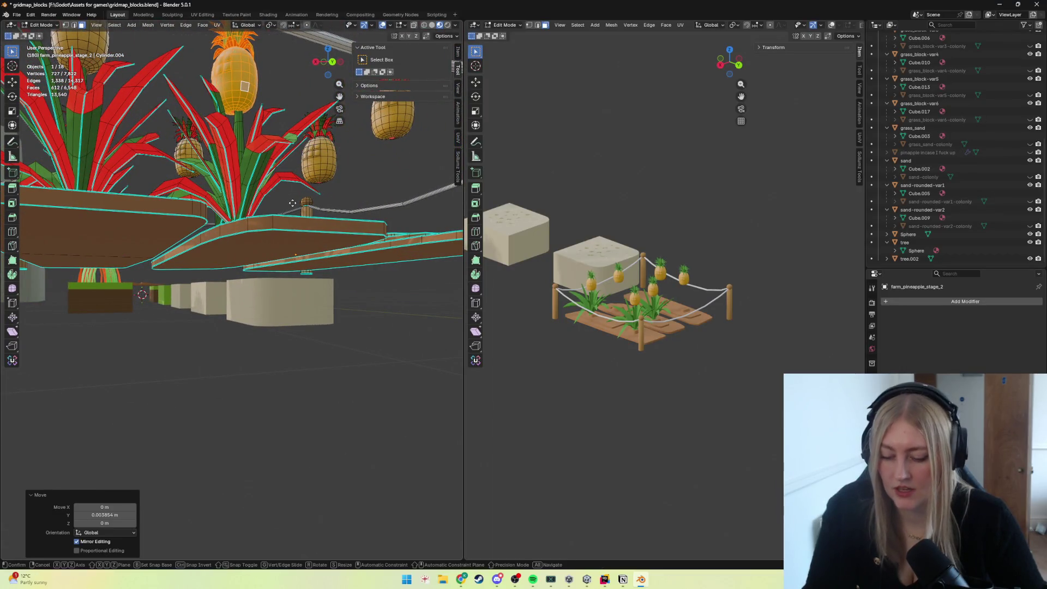
{"action": "key", "text": "x"}
{"action": "left_click", "coordinate": [295, 202]}
Return to object mode and select the whole fenced pineapple plot for export.
{"action": "key", "text": "Tab"}
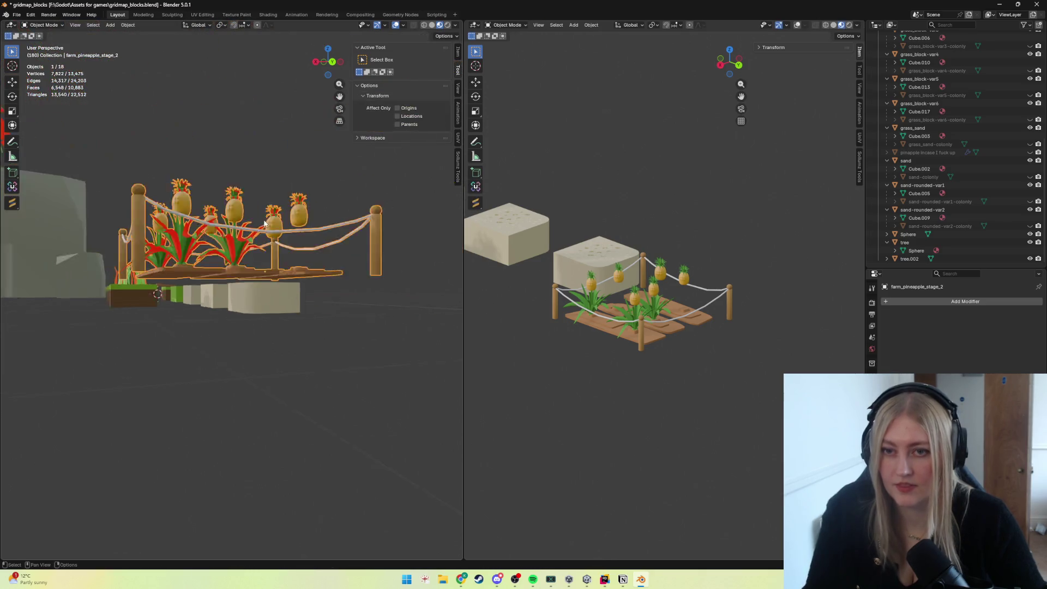
{"action": "middle_click_drag", "start_coordinate": [295, 202], "coordinate": [269, 311]}
{"action": "left_click", "coordinate": [243, 302]}
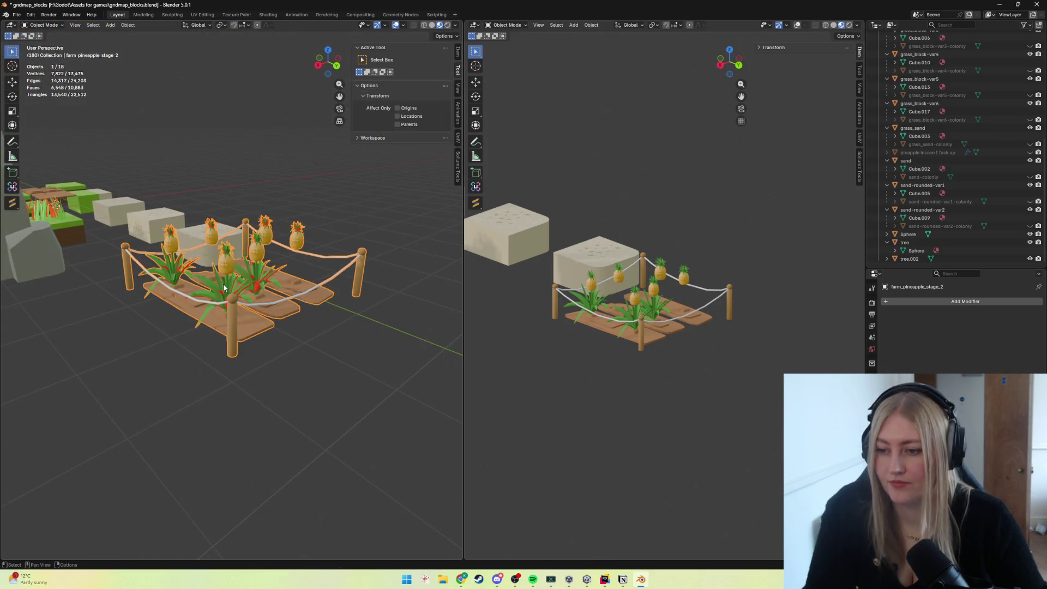
{"action": "key", "text": "shift+a"}
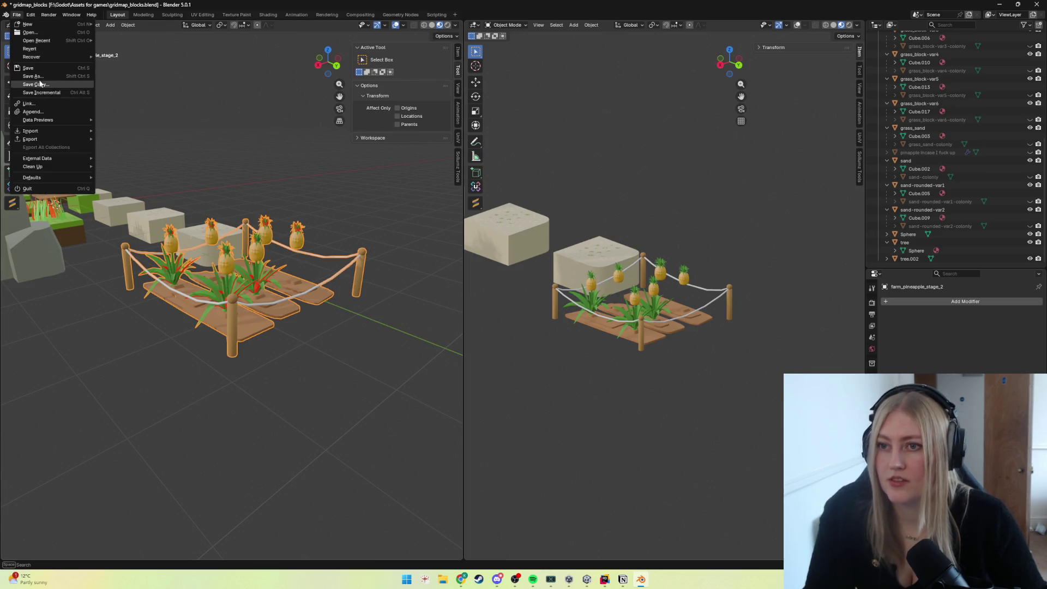
Save the blend file and start an FBX export.
{"action": "key", "text": "Escape"}
{"action": "key", "text": "ctrl+s"}
{"action": "left_click", "coordinate": [17, 14]}
{"action": "mouse_move", "coordinate": [31, 139]}
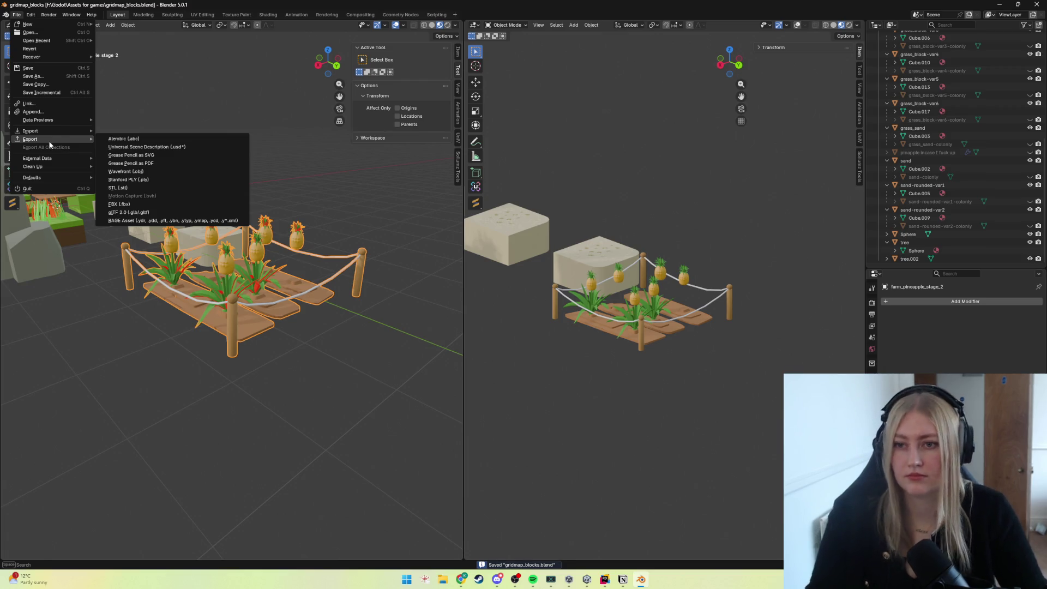
{"action": "left_click", "coordinate": [137, 202]}
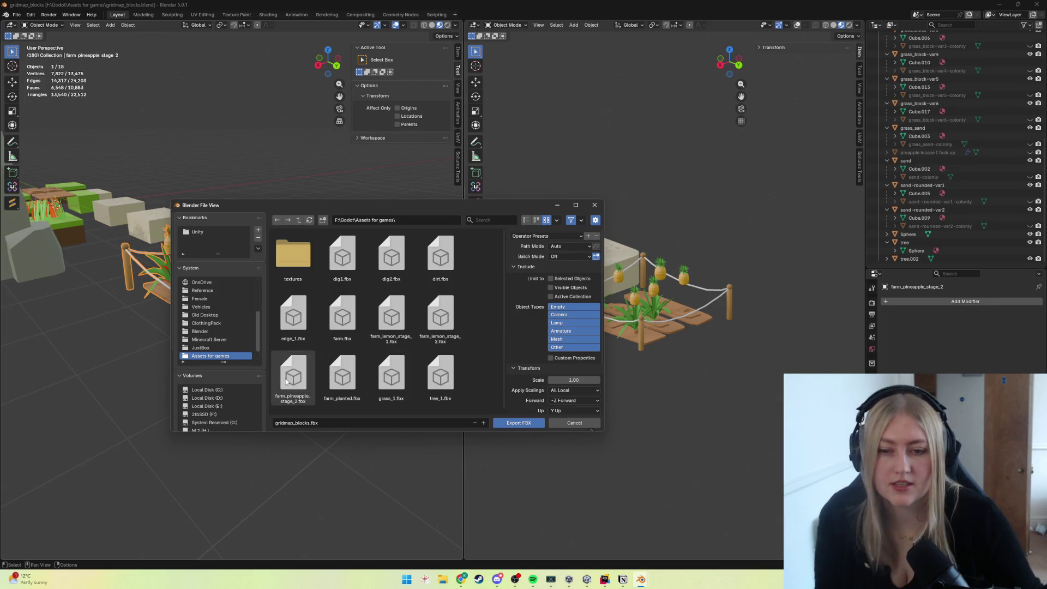
Export the selected plot over farm_pineapple_stage_2.fbx in the game assets folder.
{"action": "left_click", "coordinate": [443, 579]}
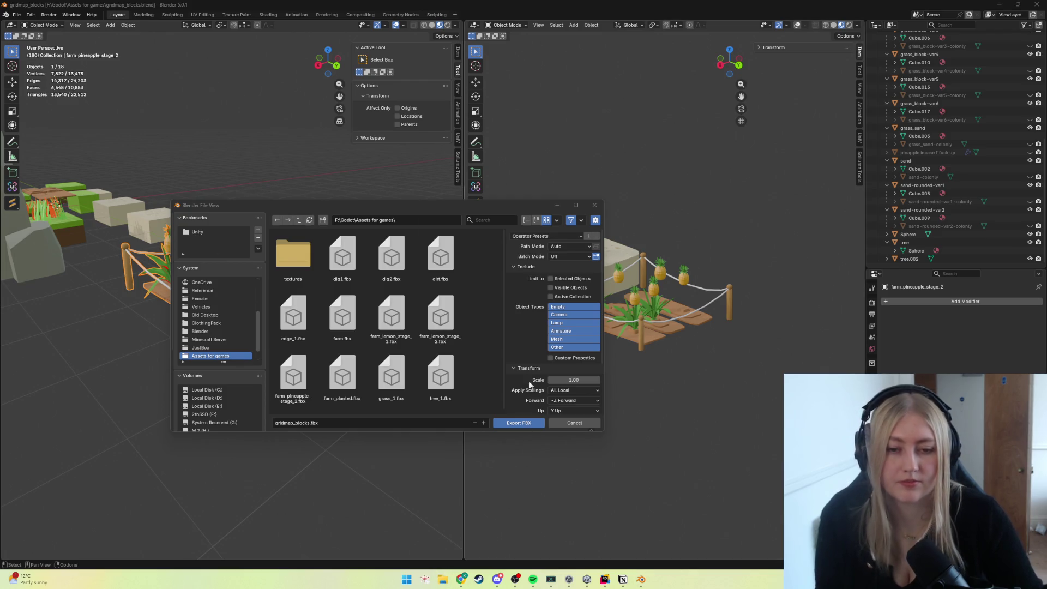
{"action": "left_click_drag", "start_coordinate": [598, 164], "coordinate": [444, 239]}
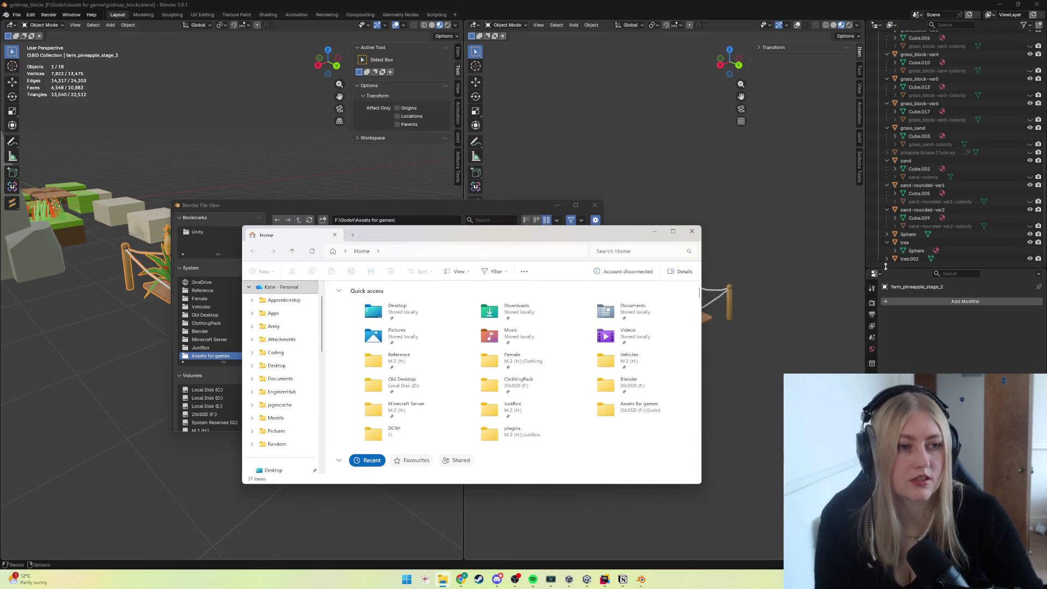
{"action": "left_click", "coordinate": [655, 231]}
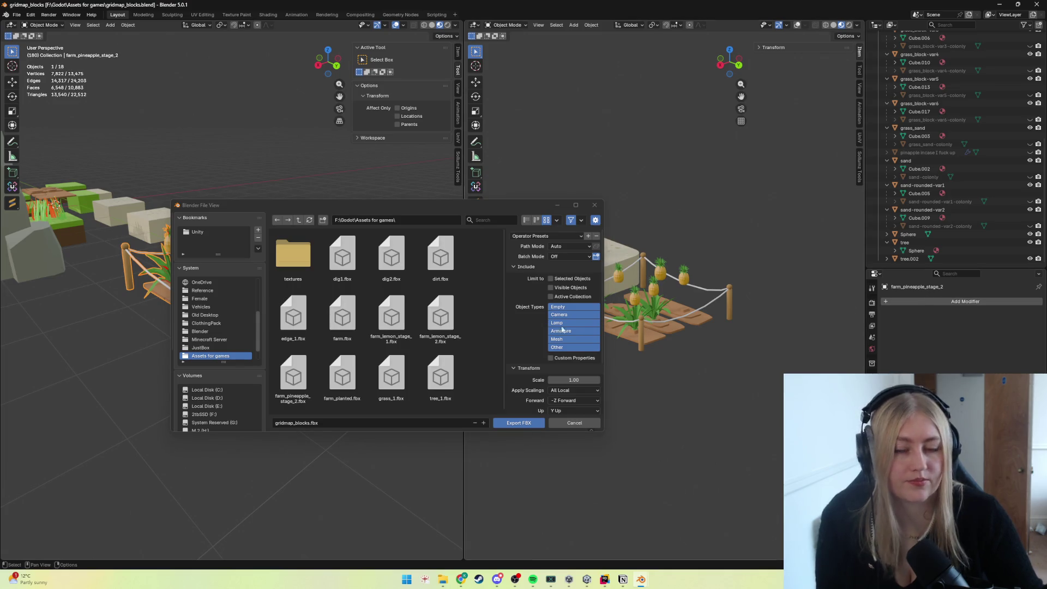
{"action": "left_click", "coordinate": [293, 379]}
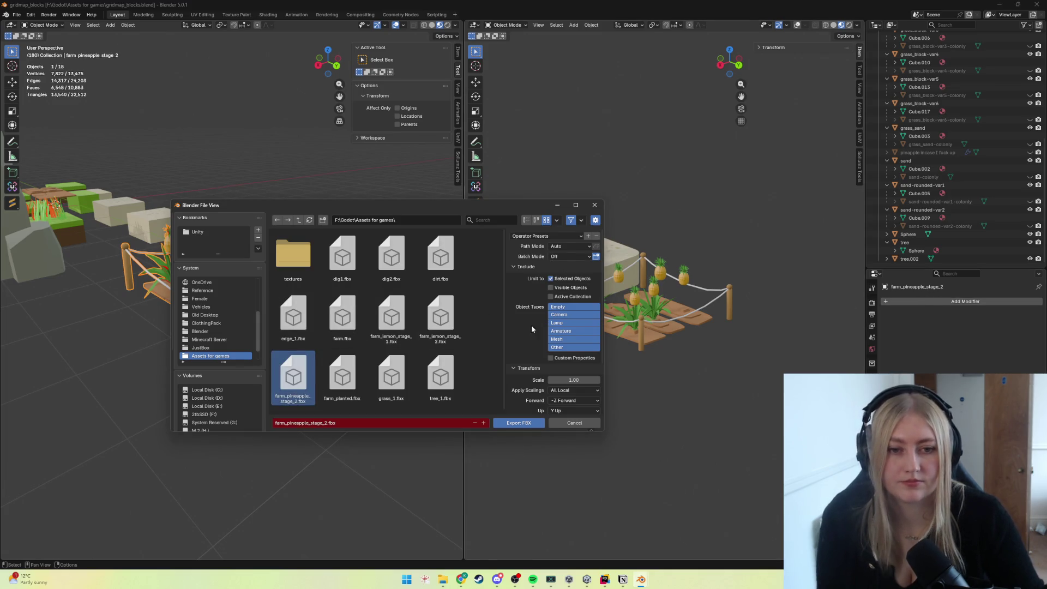
{"action": "scroll", "coordinate": [536, 326], "scroll_direction": "down", "scroll_amount": 1}
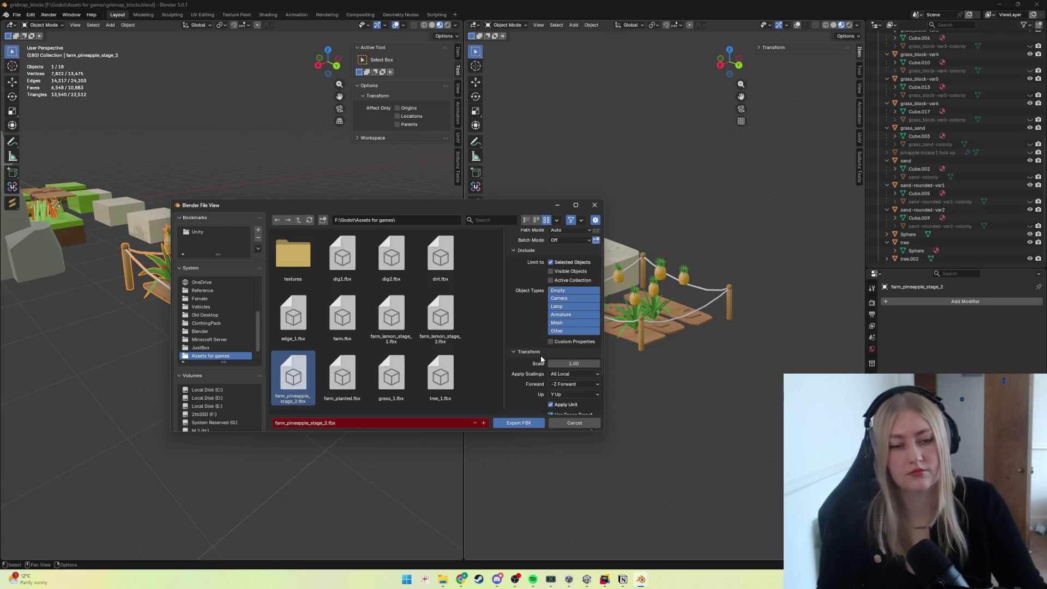
{"action": "scroll", "coordinate": [556, 361], "scroll_direction": "down", "scroll_amount": 2}
{"action": "scroll", "coordinate": [556, 361], "scroll_direction": "down", "scroll_amount": 1}
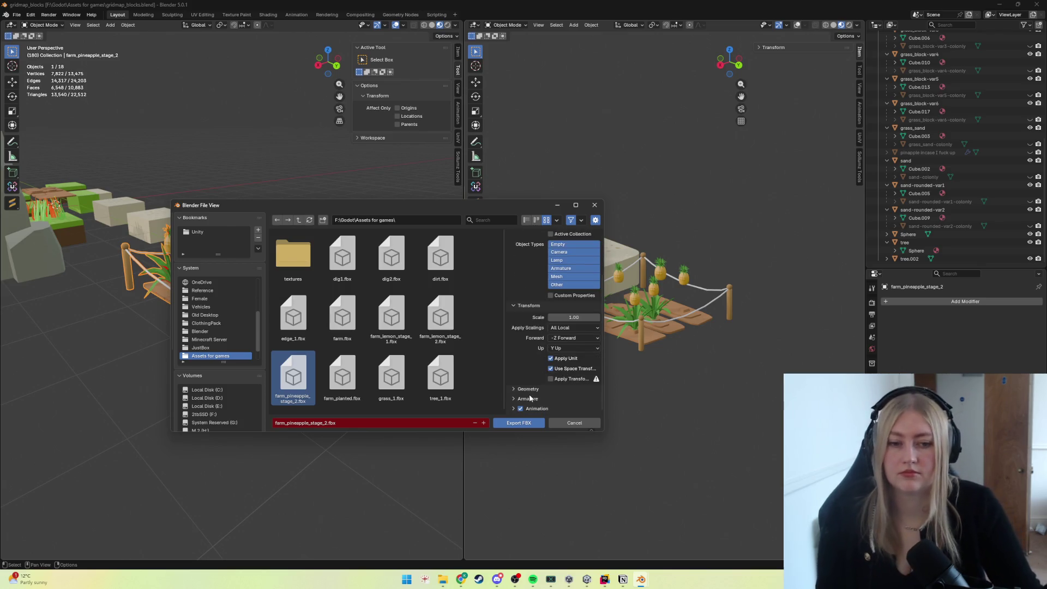
{"action": "left_click", "coordinate": [519, 423]}
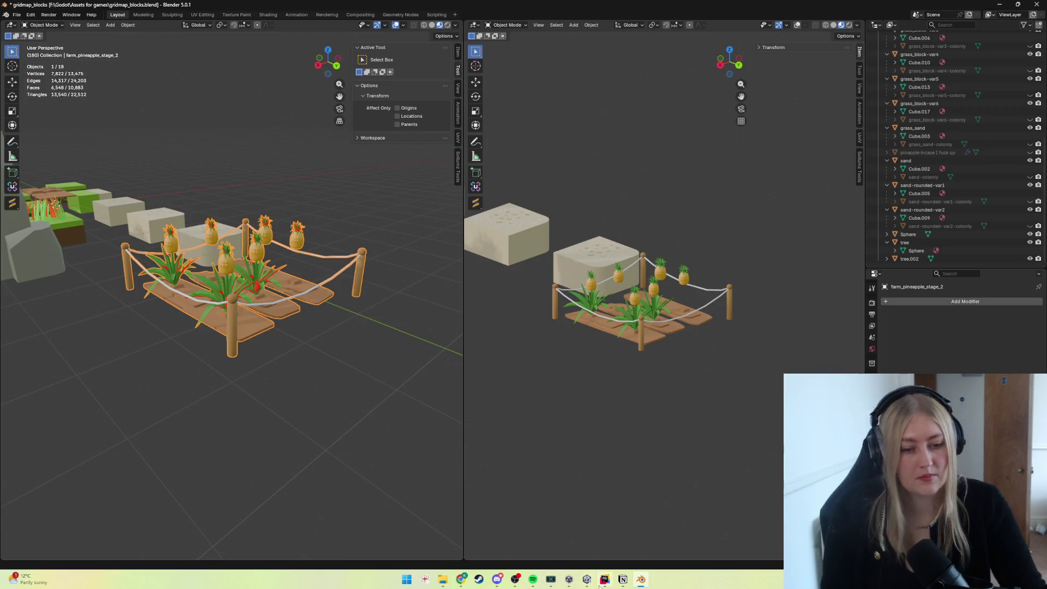
{"action": "mouse_move", "coordinate": [604, 579]}
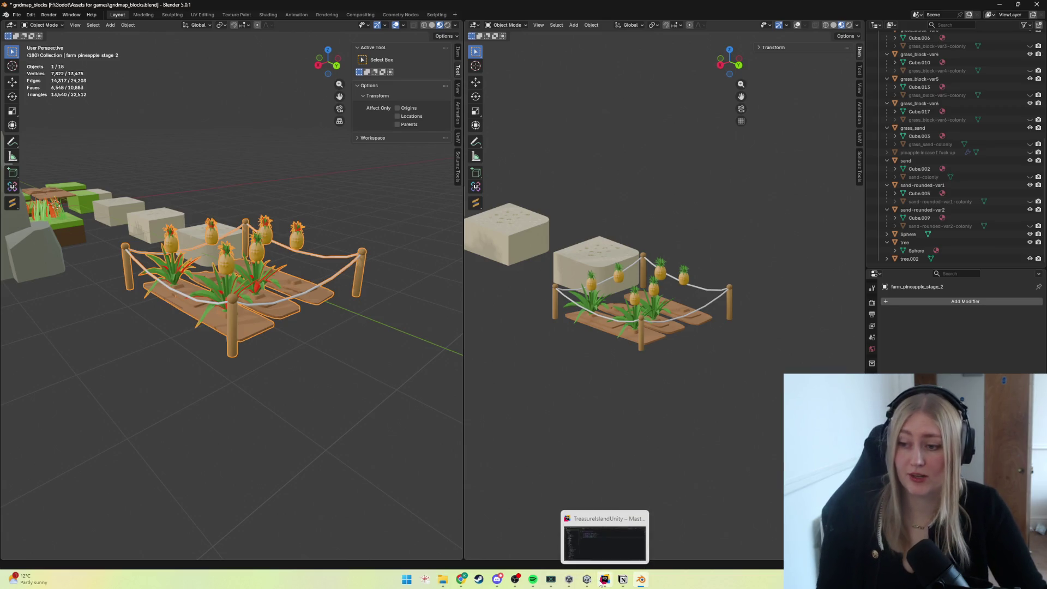
Delete the old farm_pineapple_stage_2 model asset from Unity's Project panel, confirming the removal.
{"action": "left_click", "coordinate": [604, 579]}
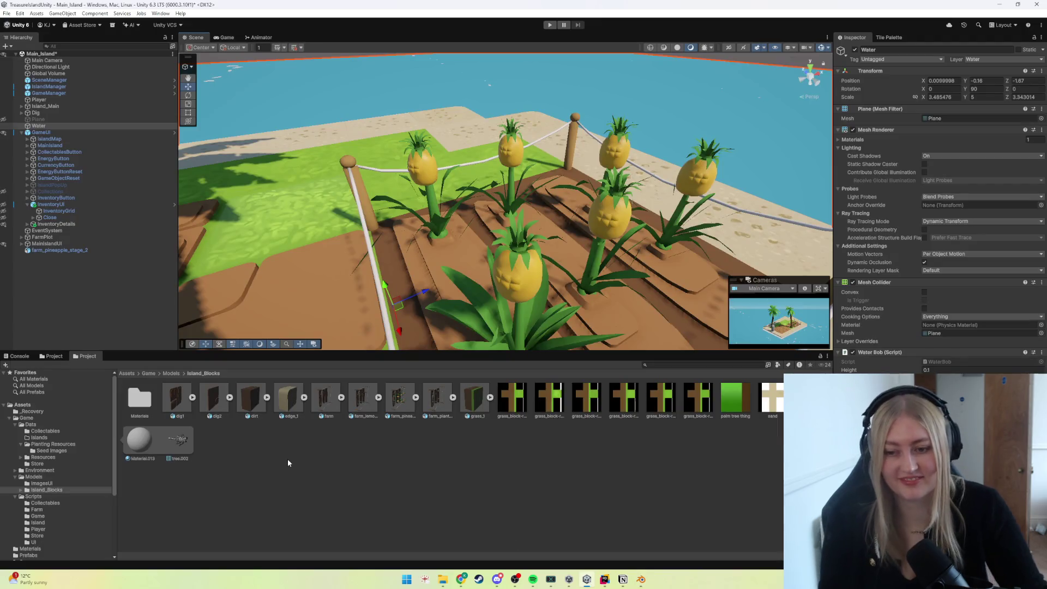
{"action": "left_click", "coordinate": [306, 467]}
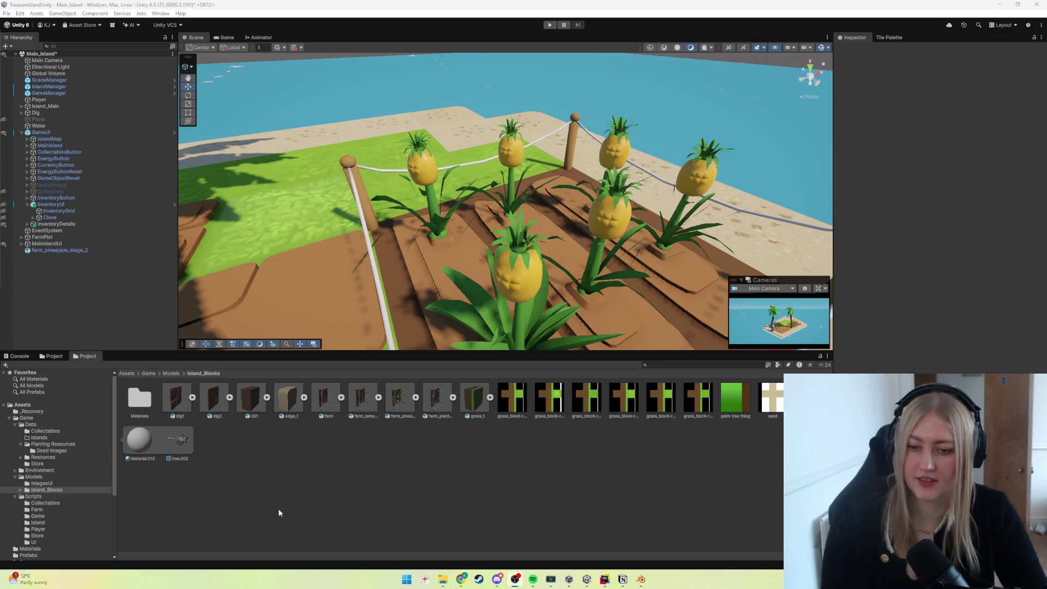
{"action": "left_click", "coordinate": [402, 416]}
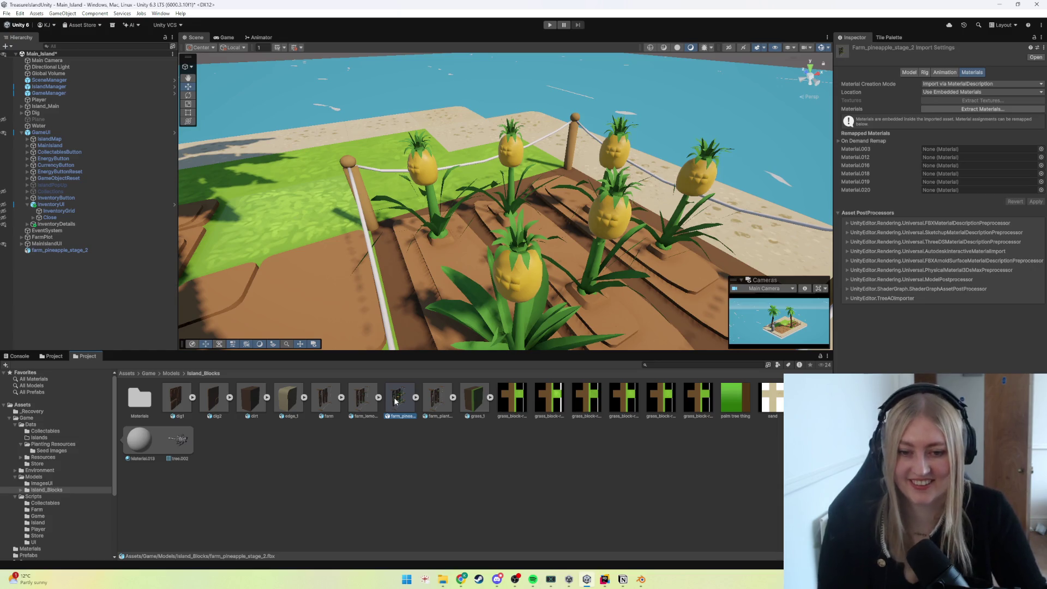
{"action": "key", "text": "Delete"}
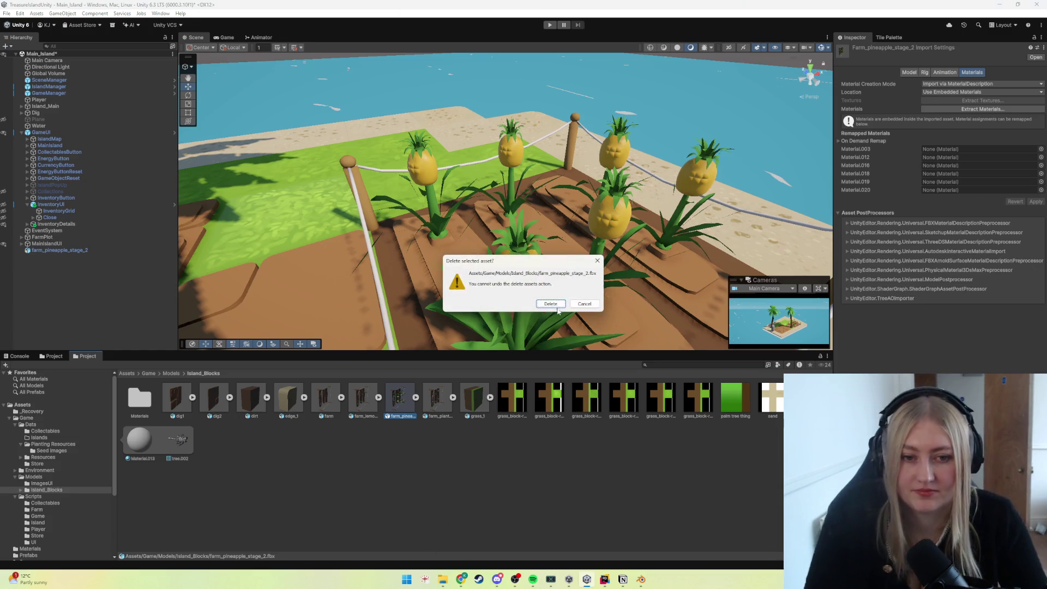
{"action": "key", "text": "Return"}
{"action": "left_click", "coordinate": [443, 579]}
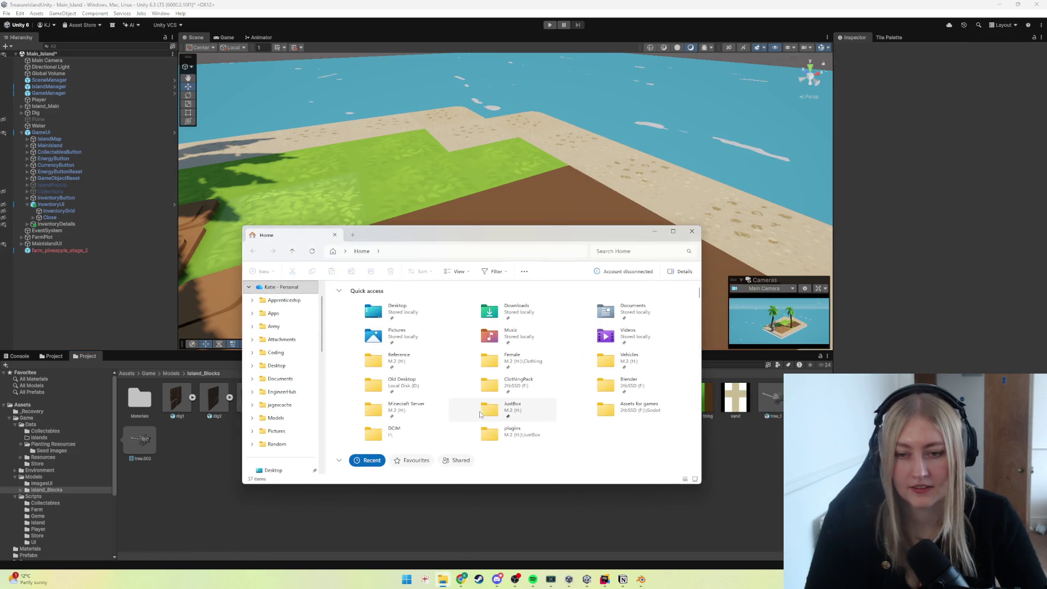
{"action": "scroll", "coordinate": [408, 376], "scroll_direction": "down", "scroll_amount": 5}
{"action": "scroll", "coordinate": [353, 392], "scroll_direction": "up", "scroll_amount": 5}
{"action": "scroll", "coordinate": [287, 393], "scroll_direction": "down", "scroll_amount": 3}
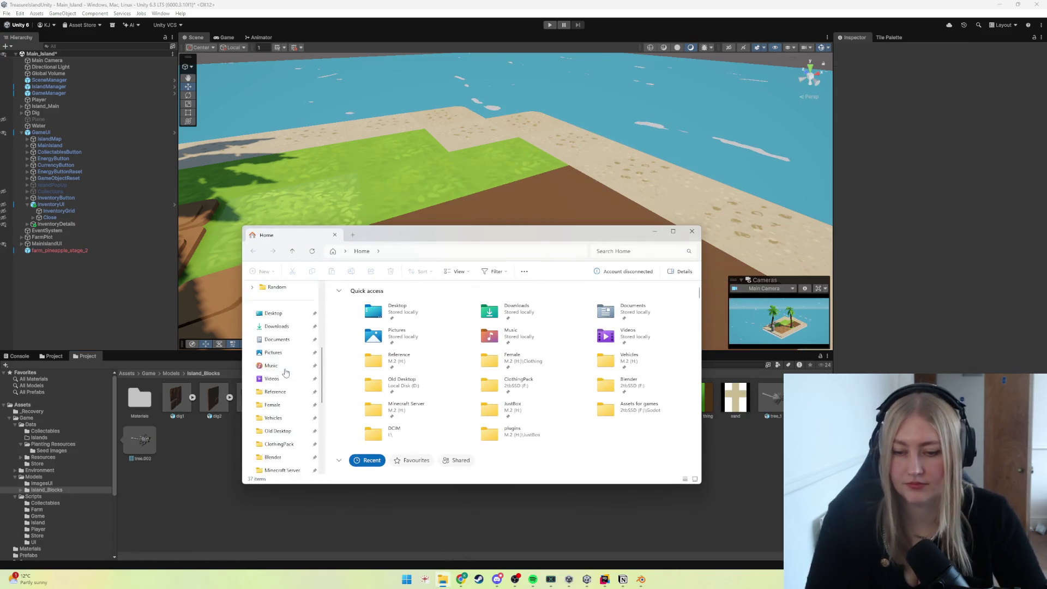
{"action": "scroll", "coordinate": [285, 412], "scroll_direction": "down", "scroll_amount": 2}
Drag the new farm_pineapple_stage_2.fbx from the Assets for games folder into Unity's Project panel.
{"action": "left_click", "coordinate": [282, 378]}
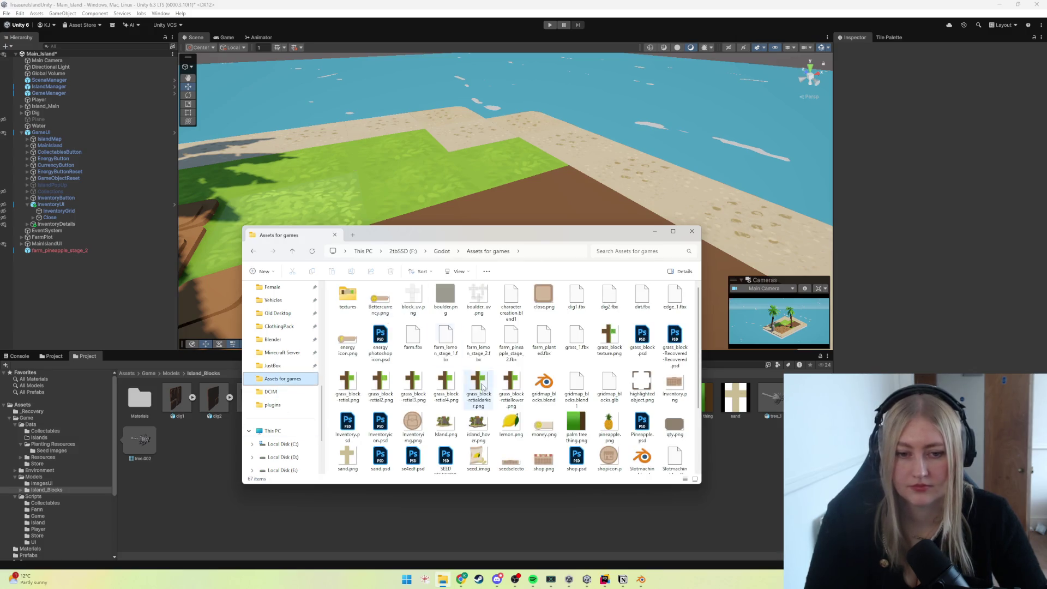
{"action": "scroll", "coordinate": [507, 392], "scroll_direction": "down", "scroll_amount": 2}
{"action": "scroll", "coordinate": [479, 412], "scroll_direction": "up", "scroll_amount": 2}
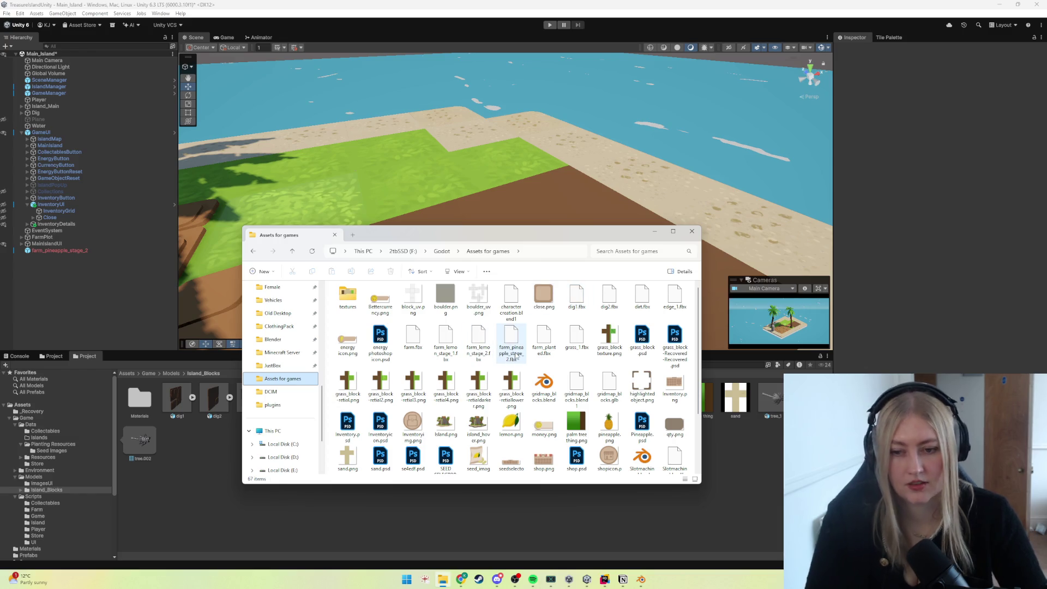
{"action": "left_click_drag", "start_coordinate": [510, 343], "coordinate": [209, 493]}
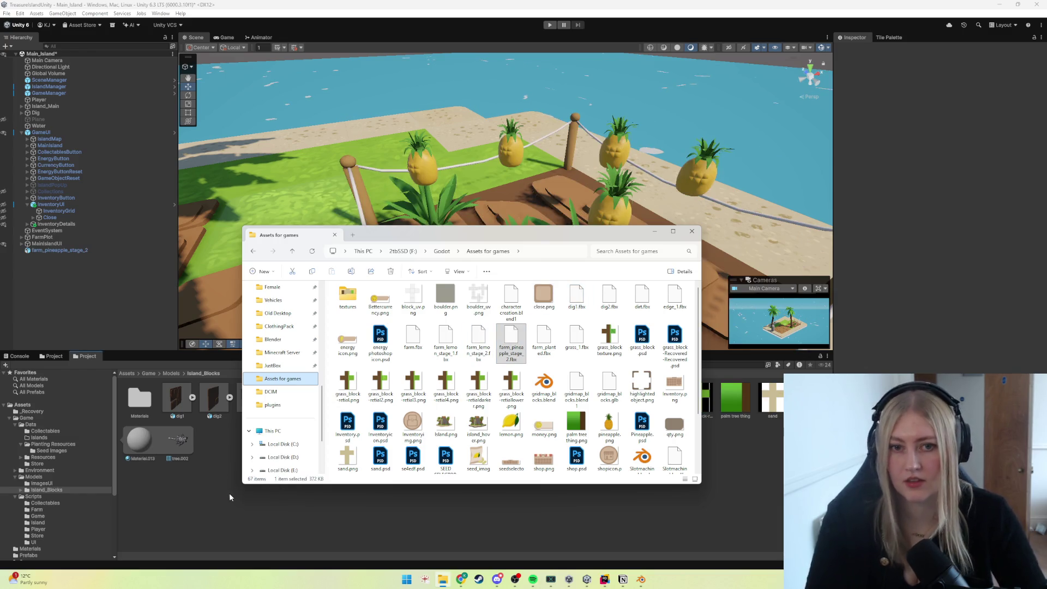
{"action": "left_click", "coordinate": [229, 493]}
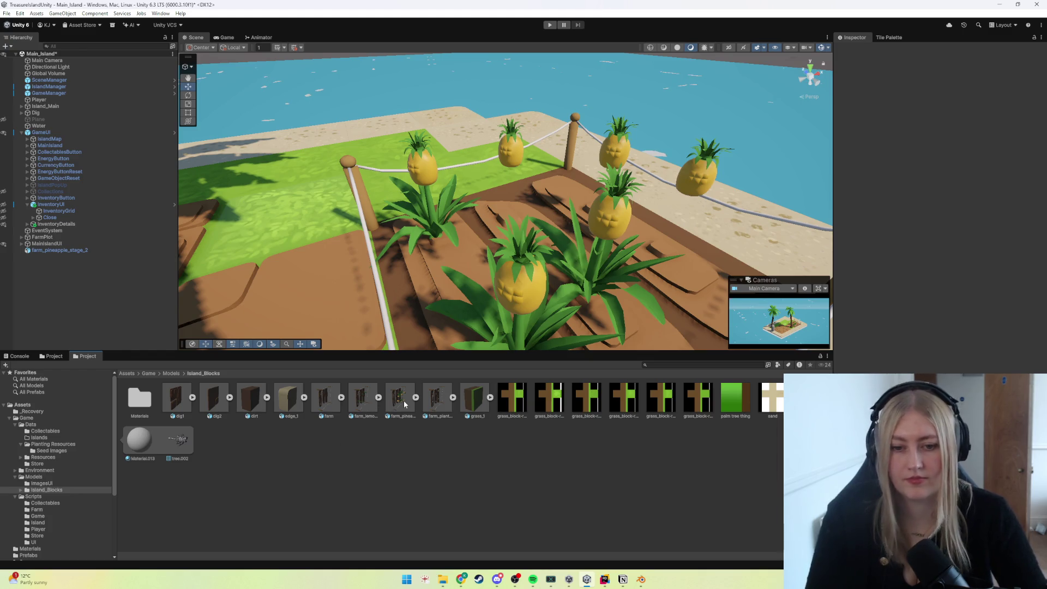
{"action": "scroll", "coordinate": [458, 270], "scroll_direction": "down", "scroll_amount": 2}
{"action": "scroll", "coordinate": [524, 299], "scroll_direction": "down", "scroll_amount": 5}
Frame the palm tree and reimported plot in the Scene view and start play mode.
{"action": "middle_click_drag", "start_coordinate": [523, 299], "coordinate": [496, 295]}
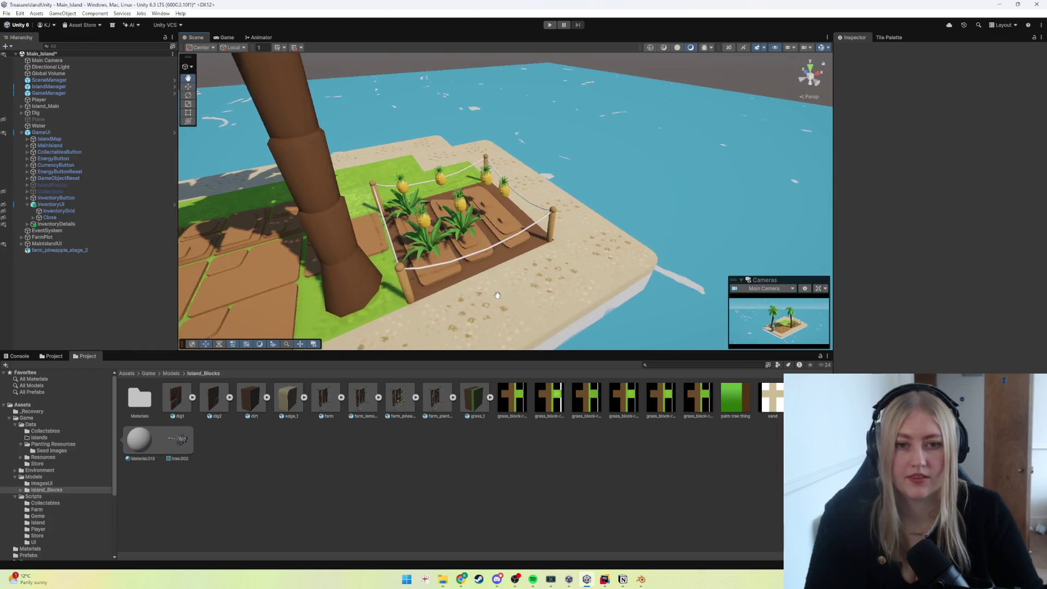
{"action": "scroll", "coordinate": [497, 295], "scroll_direction": "down", "scroll_amount": 2}
{"action": "left_click_drag", "start_coordinate": [504, 294], "coordinate": [493, 291], "text": "alt"}
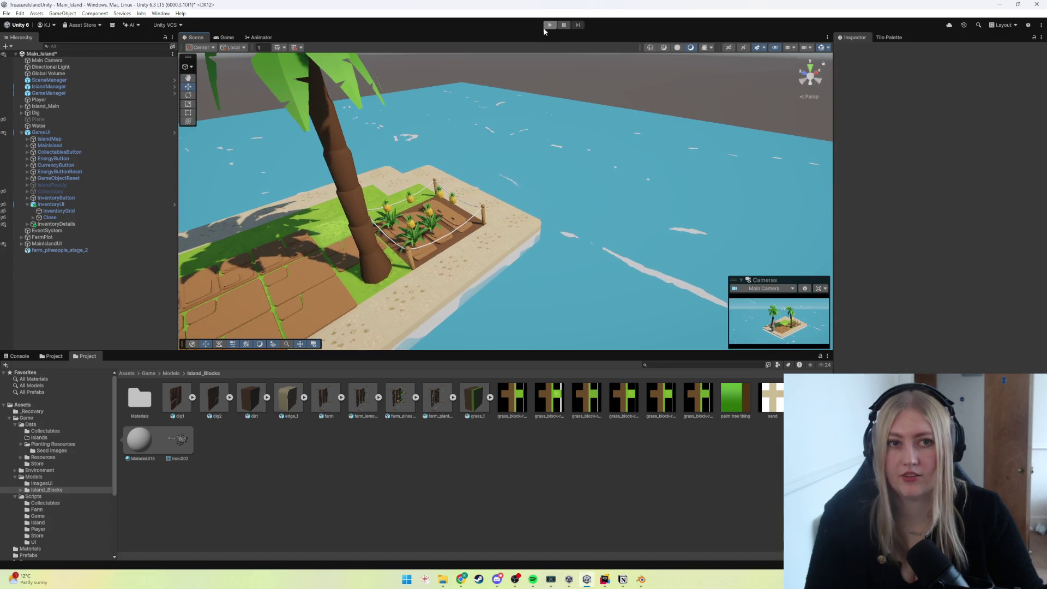
{"action": "left_click", "coordinate": [546, 24]}
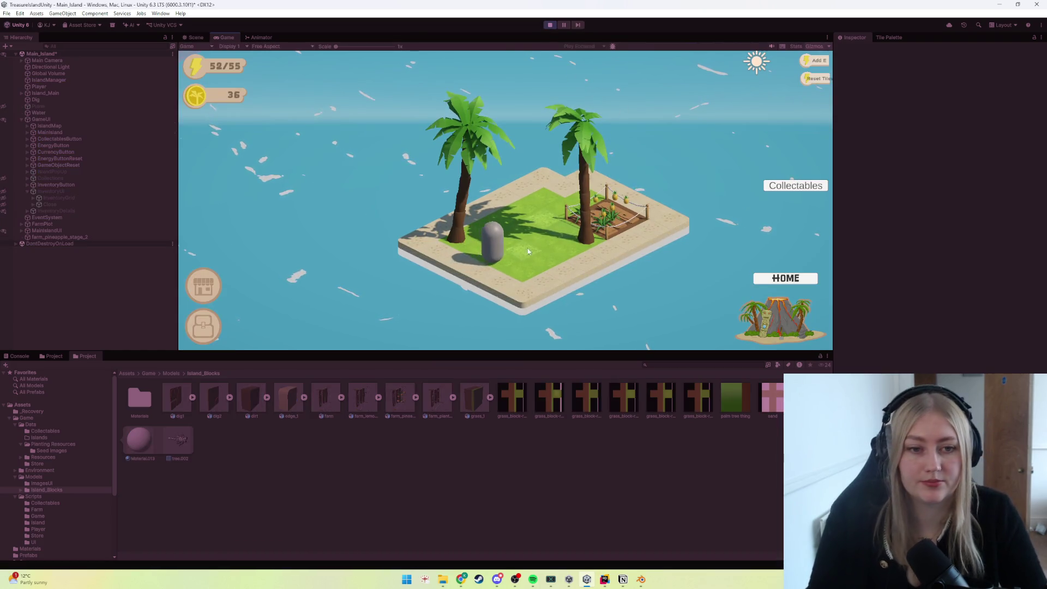
Walk the player to the farm plot, check the seeds inventory, and wander back around the grass.
{"action": "key", "text": "d"}
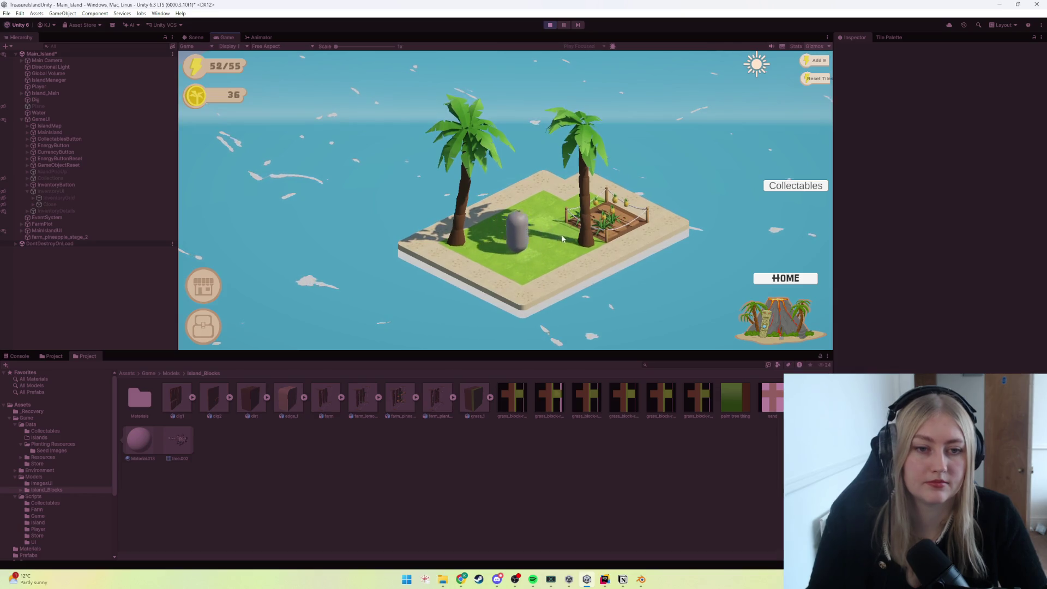
{"action": "key", "text": "d"}
{"action": "key", "text": "e"}
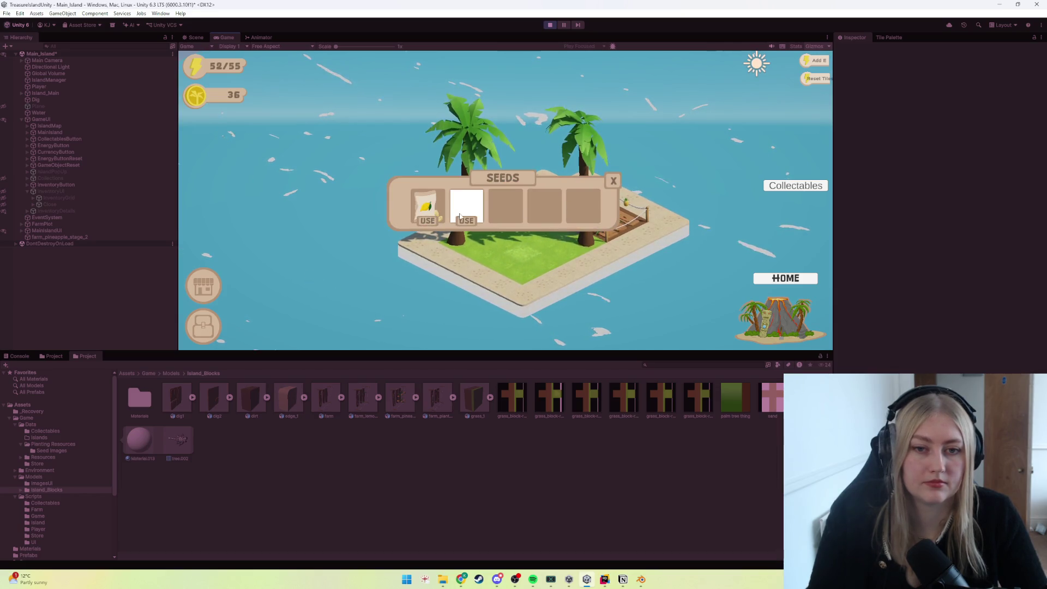
{"action": "key", "text": "e"}
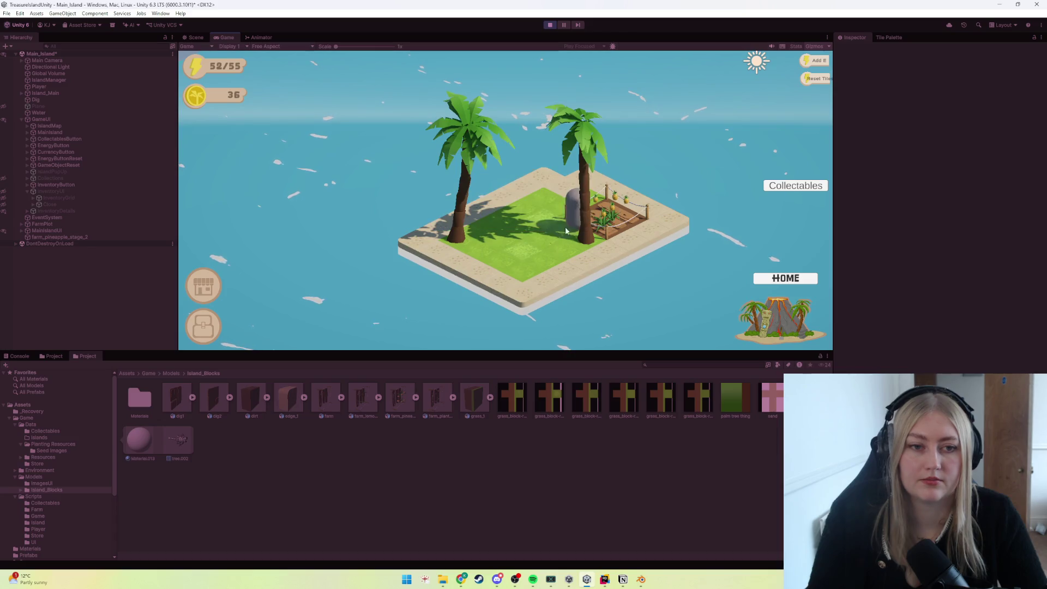
{"action": "left_click", "coordinate": [513, 284]}
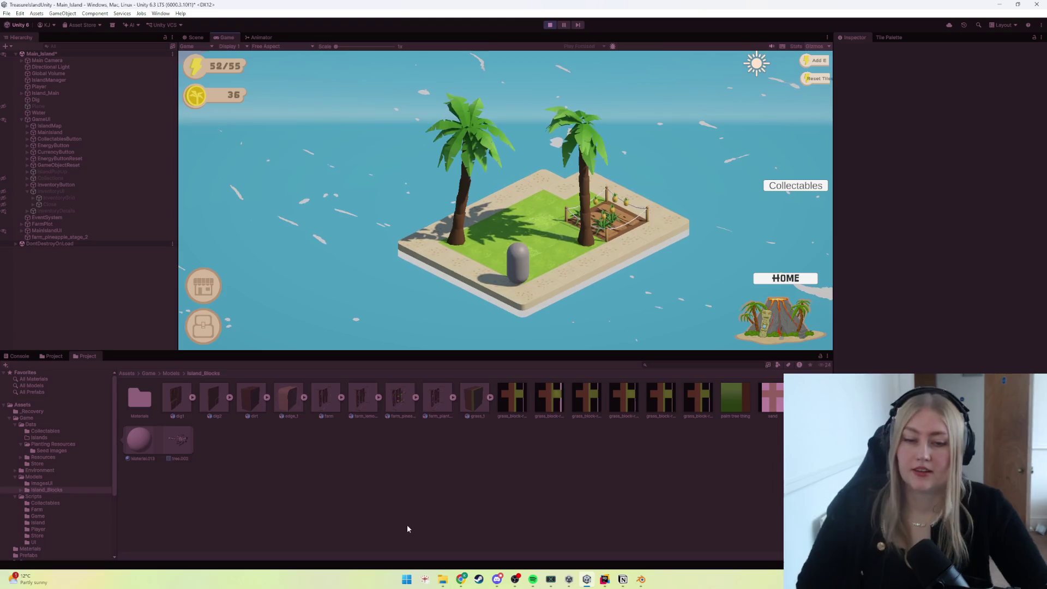
{"action": "key", "text": "w"}
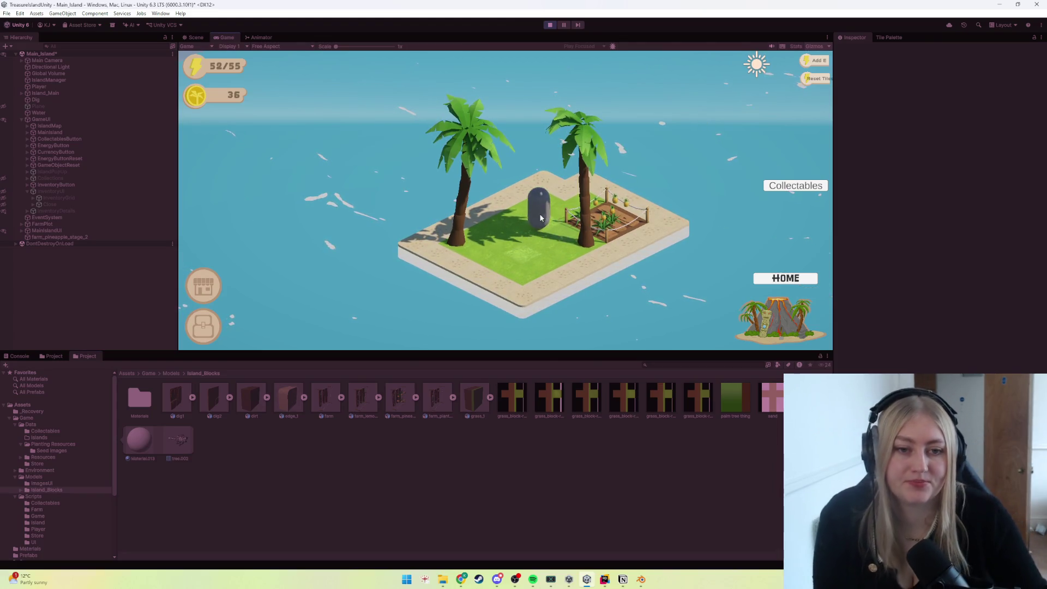
{"action": "key", "text": "d"}
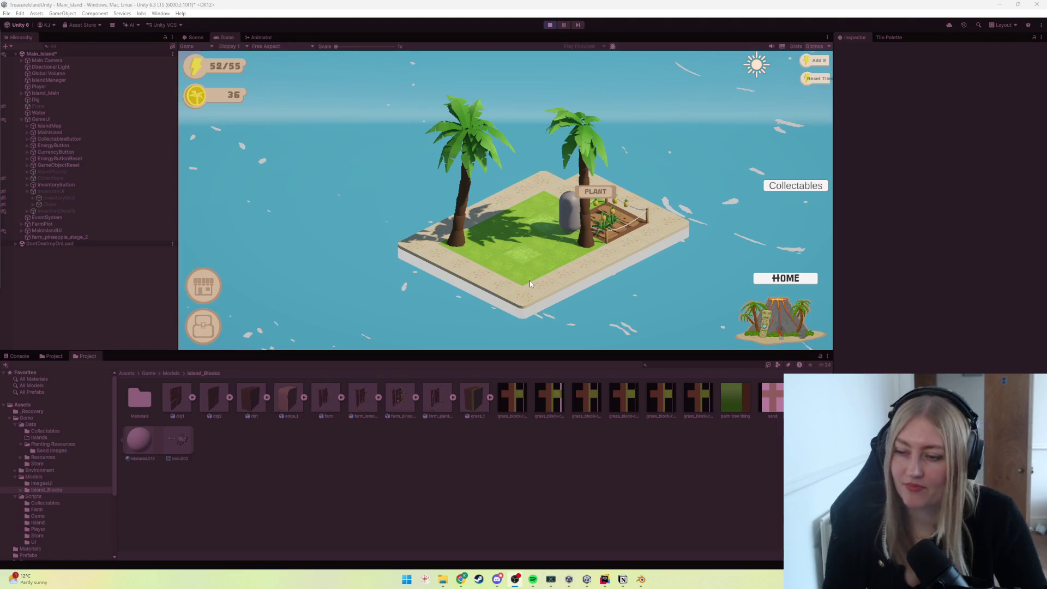
{"action": "left_click", "coordinate": [572, 226]}
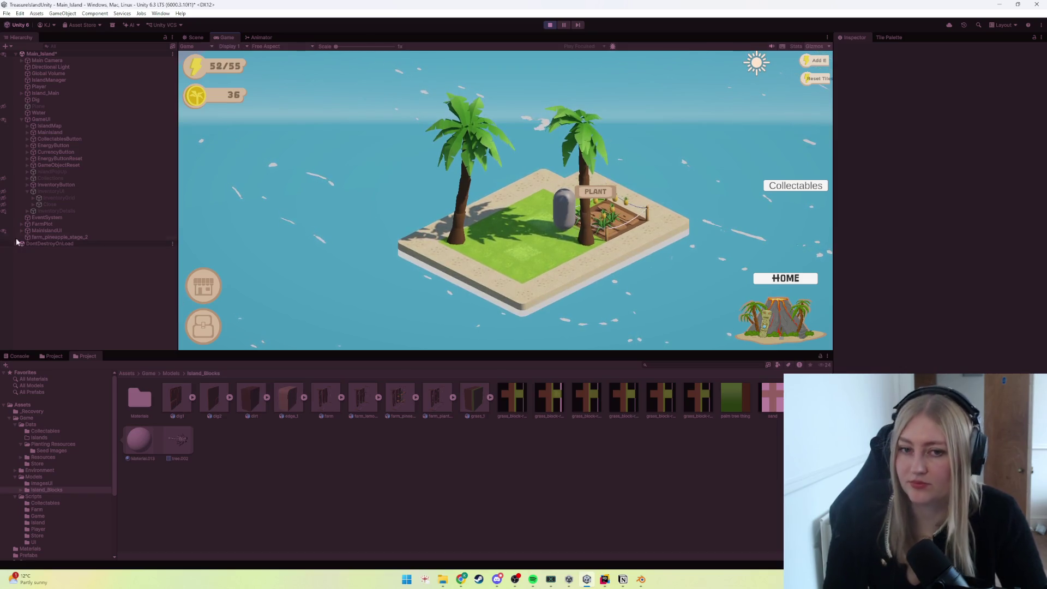
{"action": "left_click", "coordinate": [559, 265]}
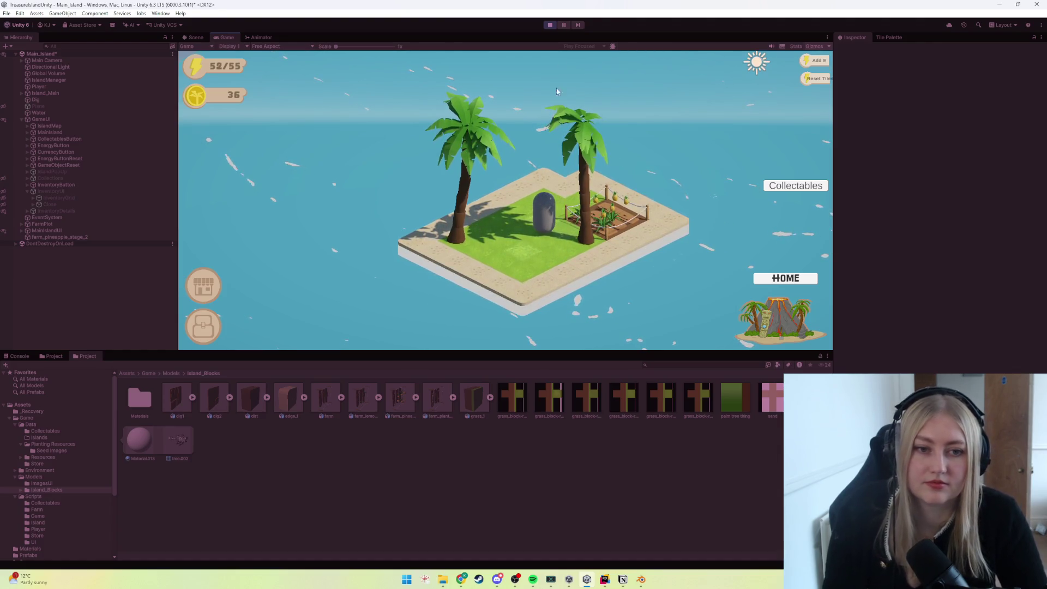
Stop play mode, switch to Blender and enter mesh editing on the farm model.
{"action": "left_click", "coordinate": [548, 25]}
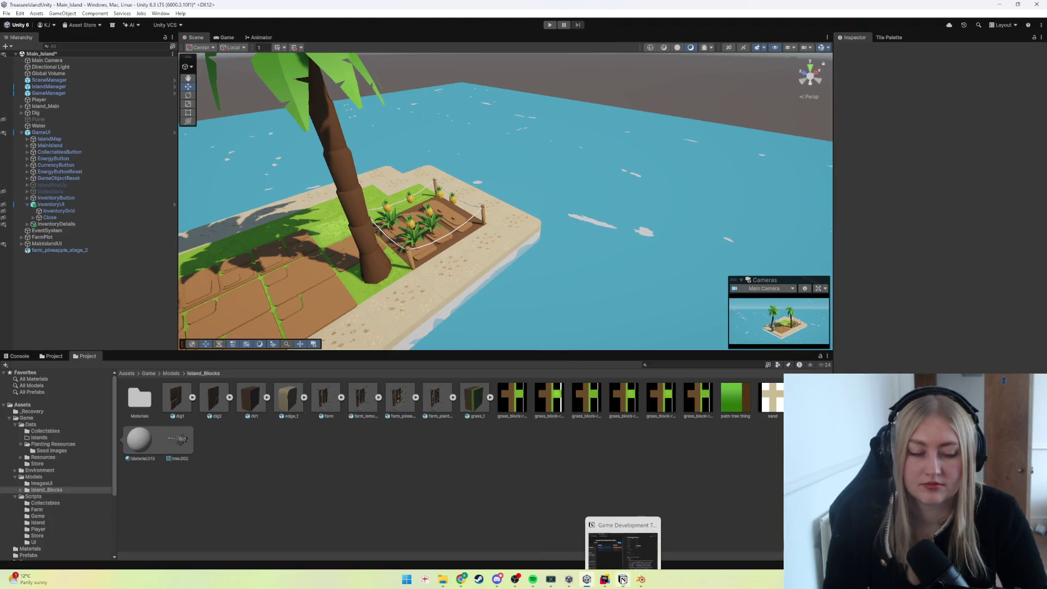
{"action": "mouse_move", "coordinate": [623, 579]}
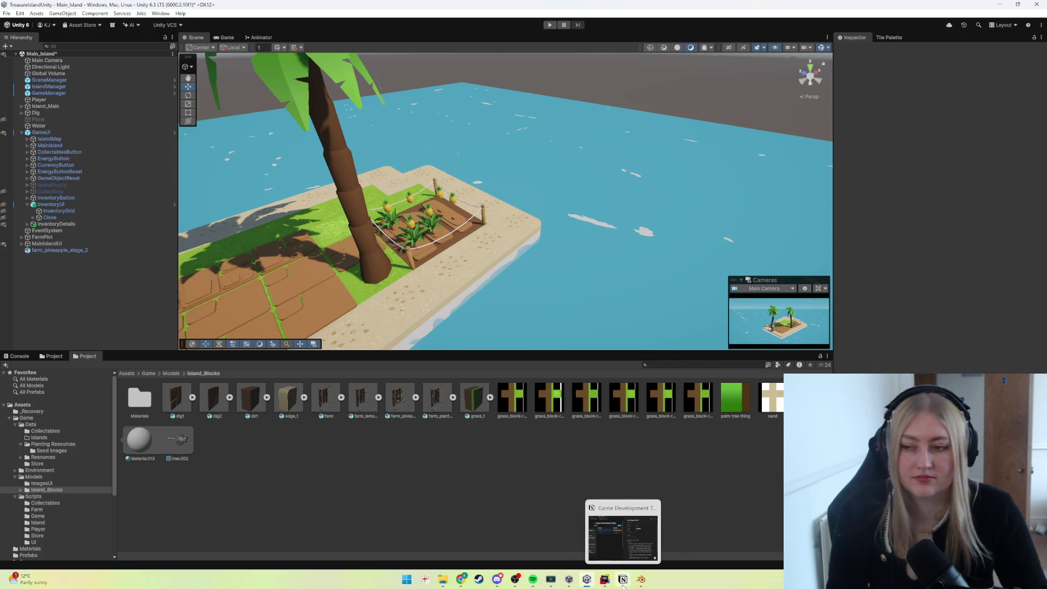
{"action": "left_click", "coordinate": [639, 580]}
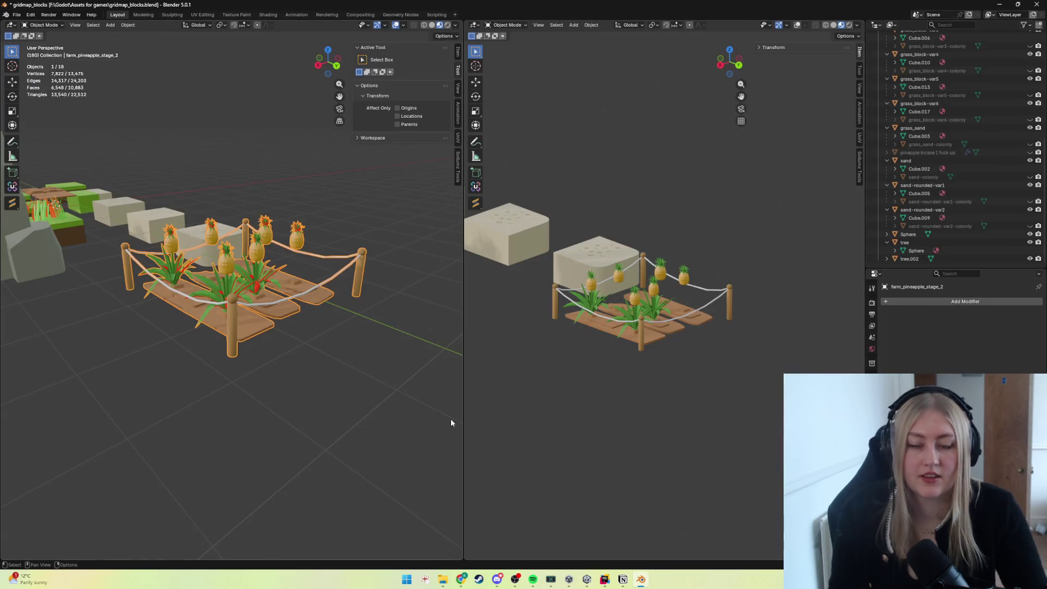
{"action": "scroll", "coordinate": [328, 327], "scroll_direction": "up", "scroll_amount": 2}
{"action": "scroll", "coordinate": [270, 327], "scroll_direction": "up", "scroll_amount": 2}
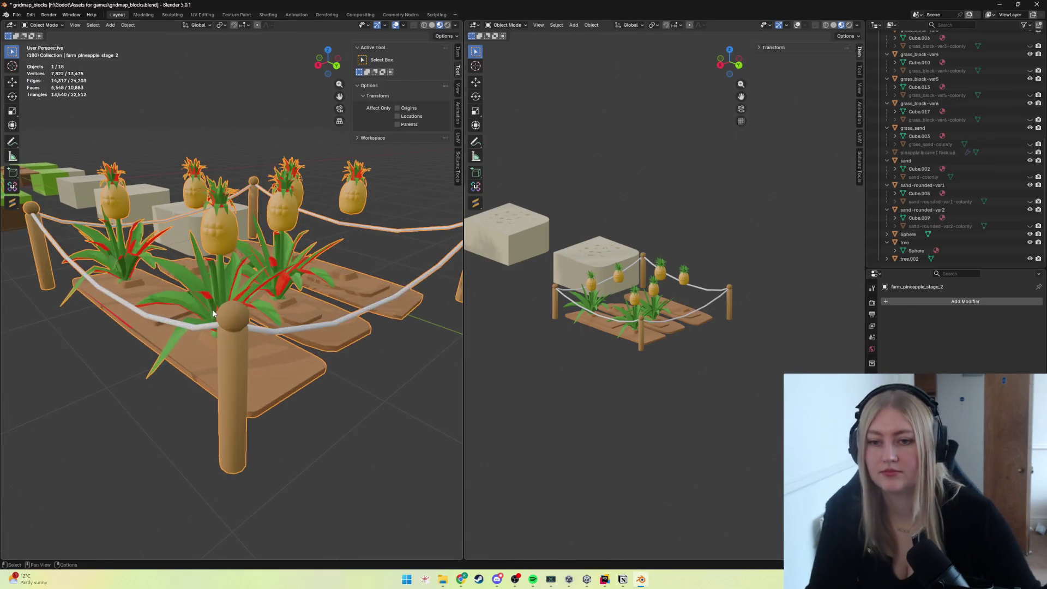
{"action": "scroll", "coordinate": [230, 327], "scroll_direction": "up", "scroll_amount": 2}
{"action": "scroll", "coordinate": [212, 328], "scroll_direction": "up", "scroll_amount": 2}
{"action": "key", "text": "Tab"}
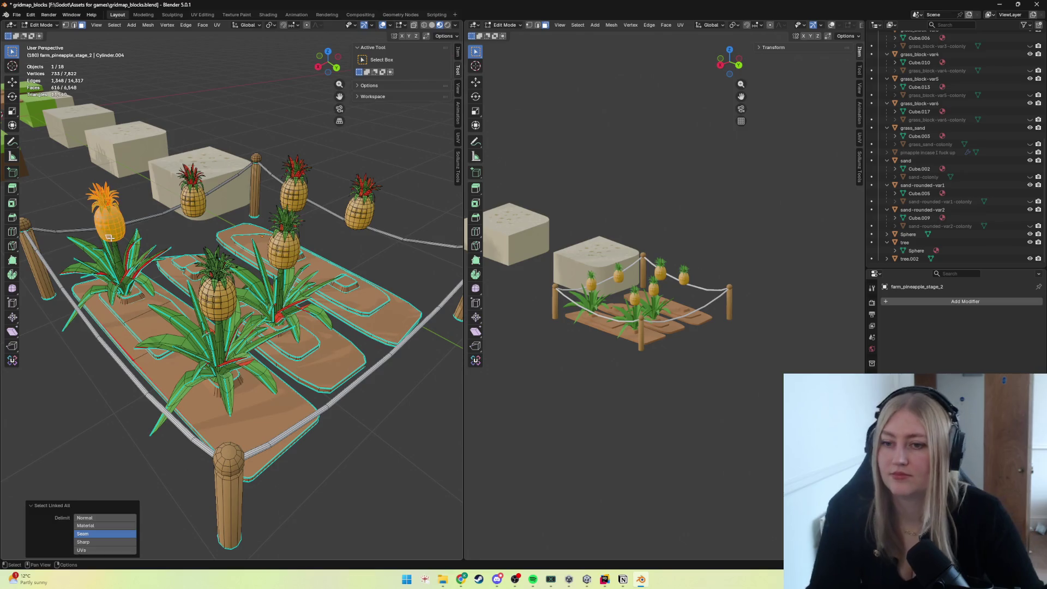
Delete three pineapples from the plot, including the far-right one, by linked selection.
{"action": "right_click", "coordinate": [110, 238]}
{"action": "key", "text": "Escape"}
{"action": "key", "text": "l"}
{"action": "key", "text": "x"}
{"action": "left_click", "coordinate": [194, 203]}
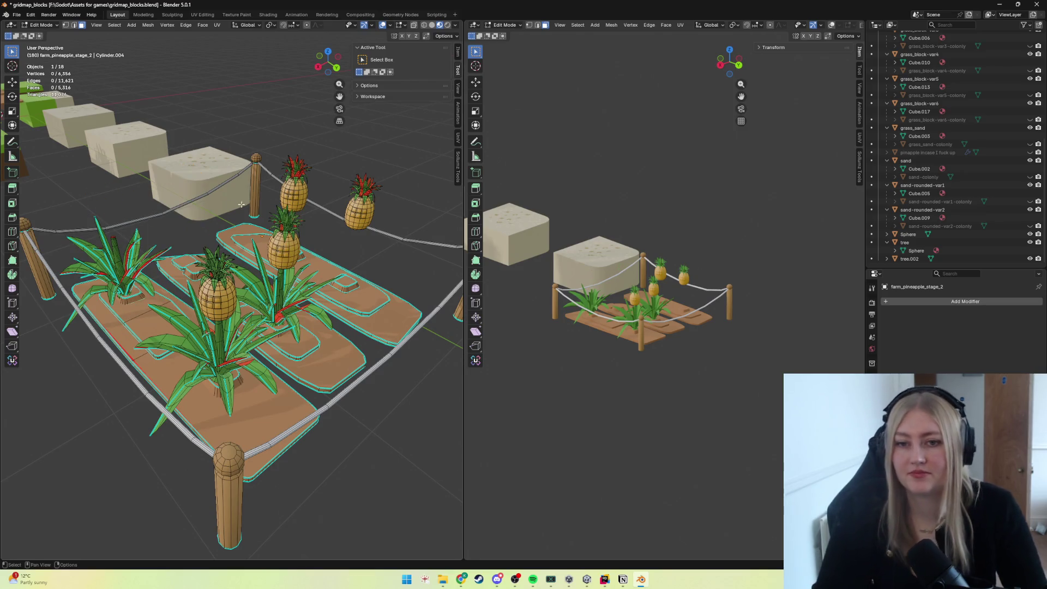
{"action": "key", "text": "l"}
{"action": "key", "text": "x"}
{"action": "left_click", "coordinate": [317, 200]}
{"action": "key", "text": "l"}
{"action": "key", "text": "x"}
{"action": "left_click", "coordinate": [360, 204]}
Duplicate a remaining pineapple and move the copy along Y onto the left plant.
{"action": "mouse_move", "coordinate": [360, 205]}
{"action": "middle_mouse_down"}
{"action": "mouse_move", "coordinate": [155, 305]}
{"action": "mouse_move", "coordinate": [301, 298]}
{"action": "middle_mouse_up"}
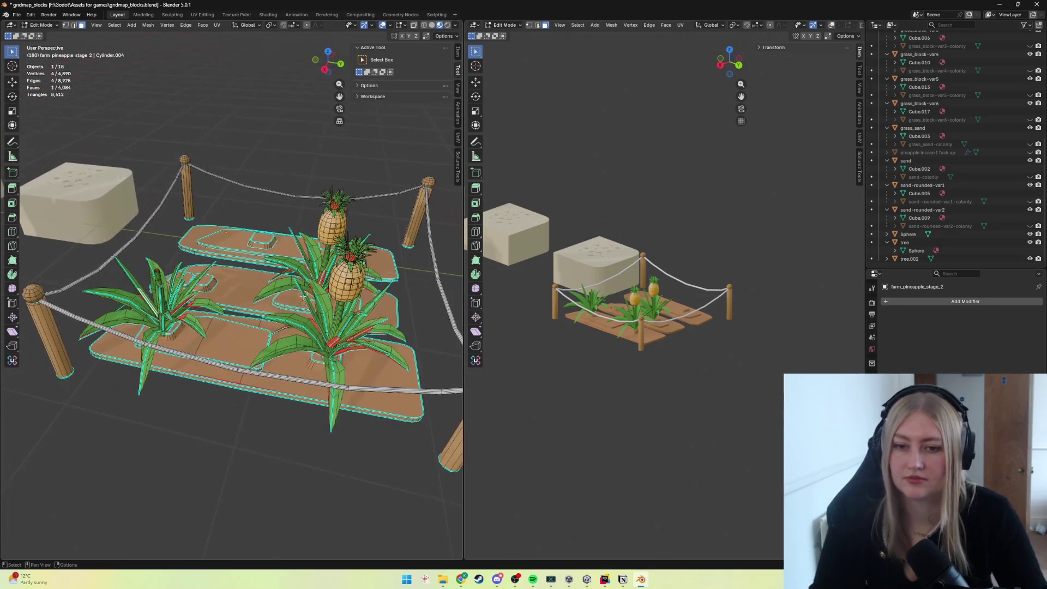
{"action": "key", "text": "l"}
{"action": "key", "text": "shift+d"}
{"action": "key", "text": "Escape"}
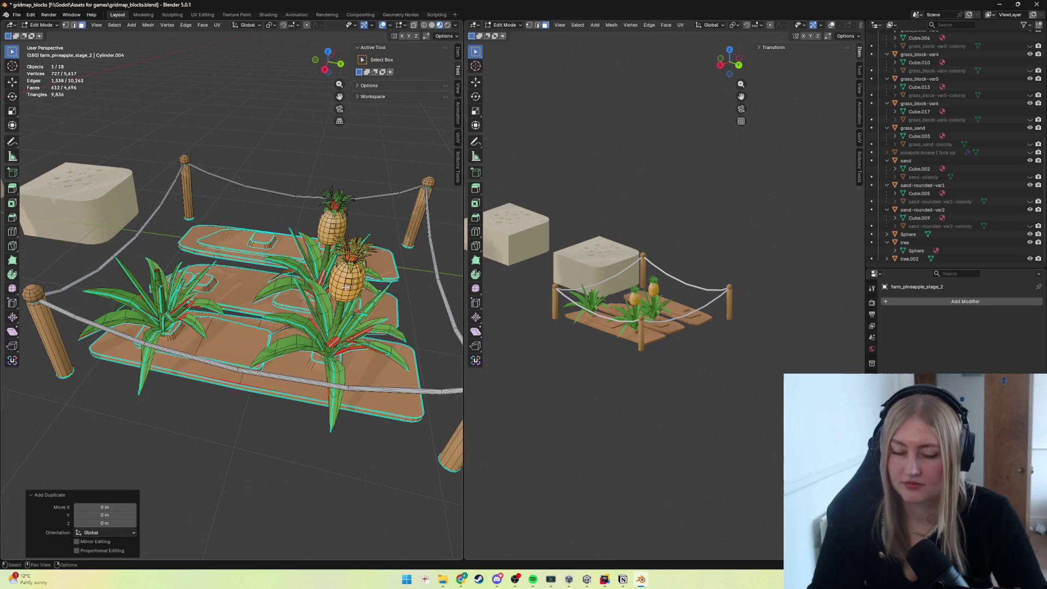
{"action": "key", "text": "g"}
{"action": "key", "text": "y"}
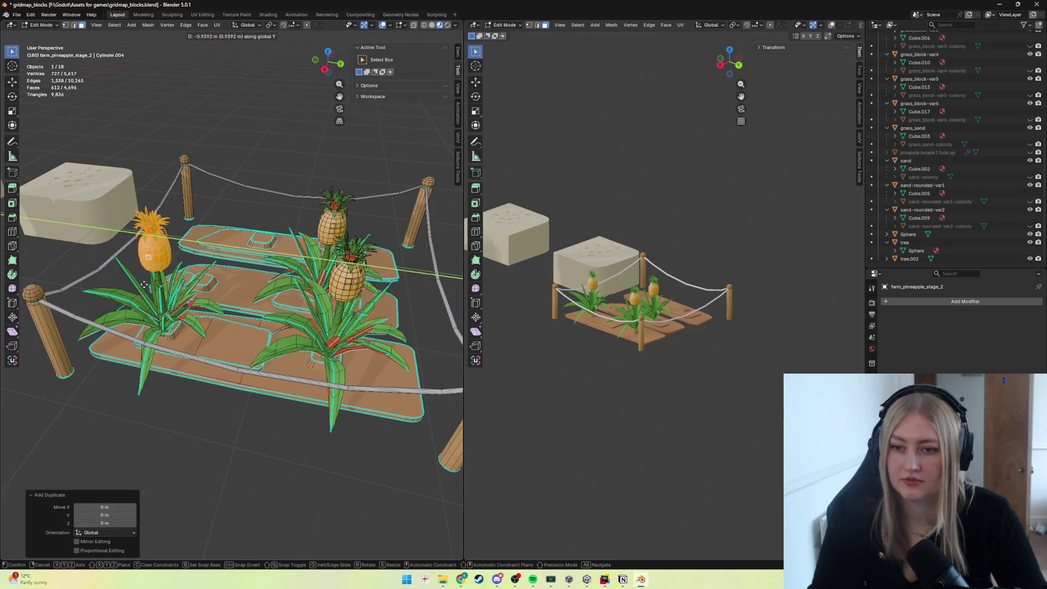
{"action": "left_click", "coordinate": [144, 284]}
{"action": "scroll", "coordinate": [145, 284], "scroll_direction": "up", "scroll_amount": 6}
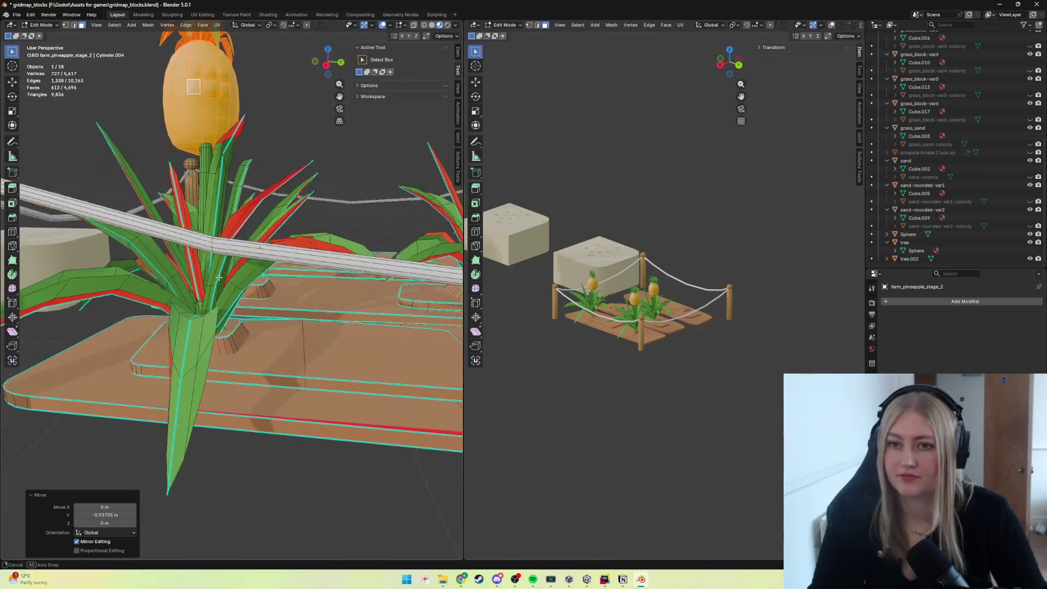
Nudge the copy along Y and X, scale it slightly smaller, and return to object mode.
{"action": "key", "text": "g"}
{"action": "key", "text": "y"}
{"action": "left_click", "coordinate": [207, 280]}
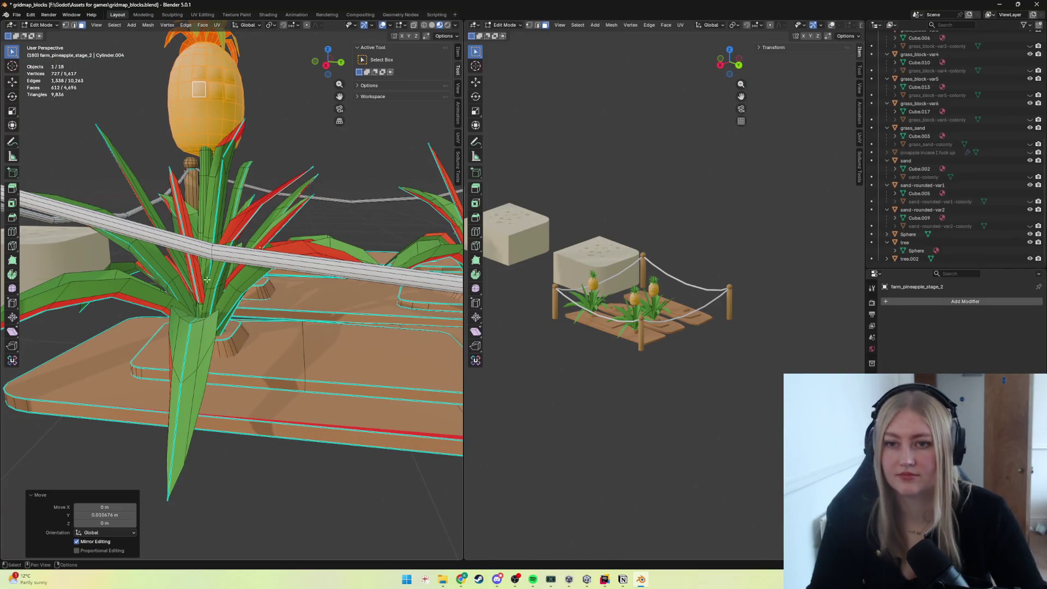
{"action": "middle_click_drag", "start_coordinate": [206, 279], "coordinate": [176, 281]}
{"action": "key", "text": "g"}
{"action": "key", "text": "y"}
{"action": "key", "text": "x"}
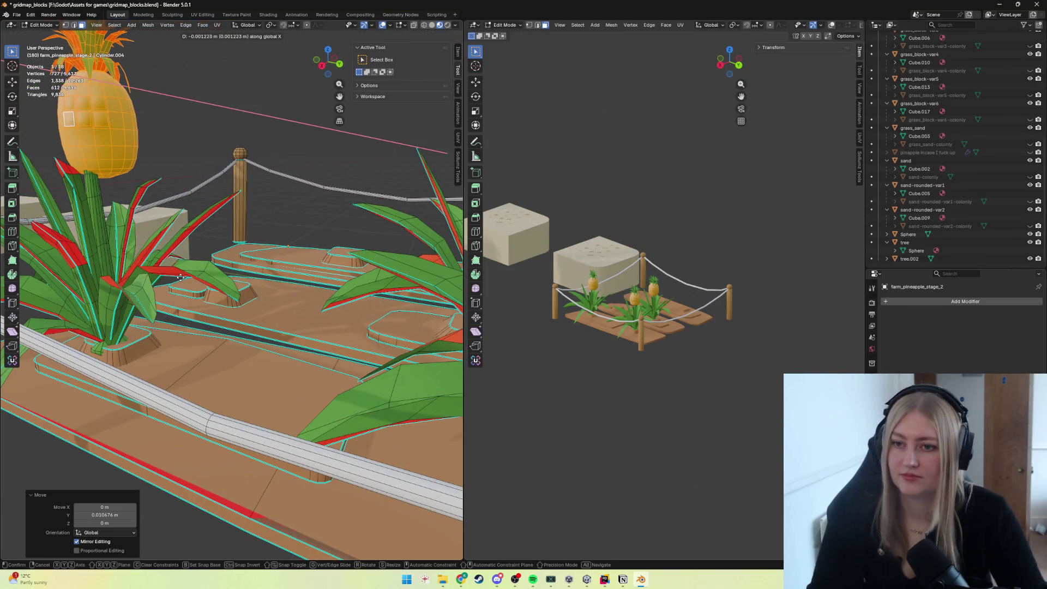
{"action": "left_click", "coordinate": [167, 284]}
{"action": "key", "text": "s"}
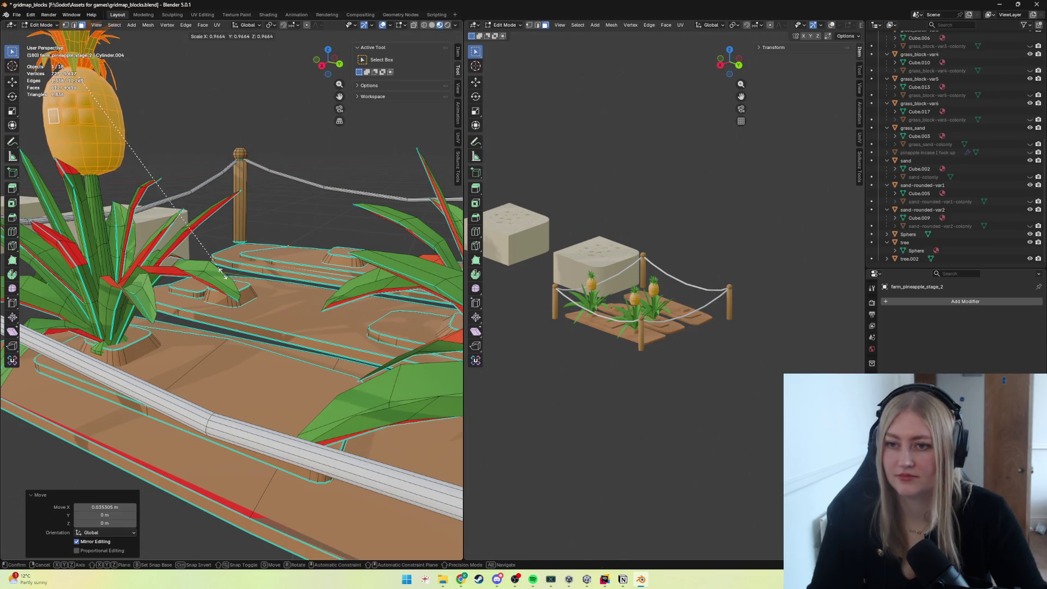
{"action": "left_click", "coordinate": [188, 264]}
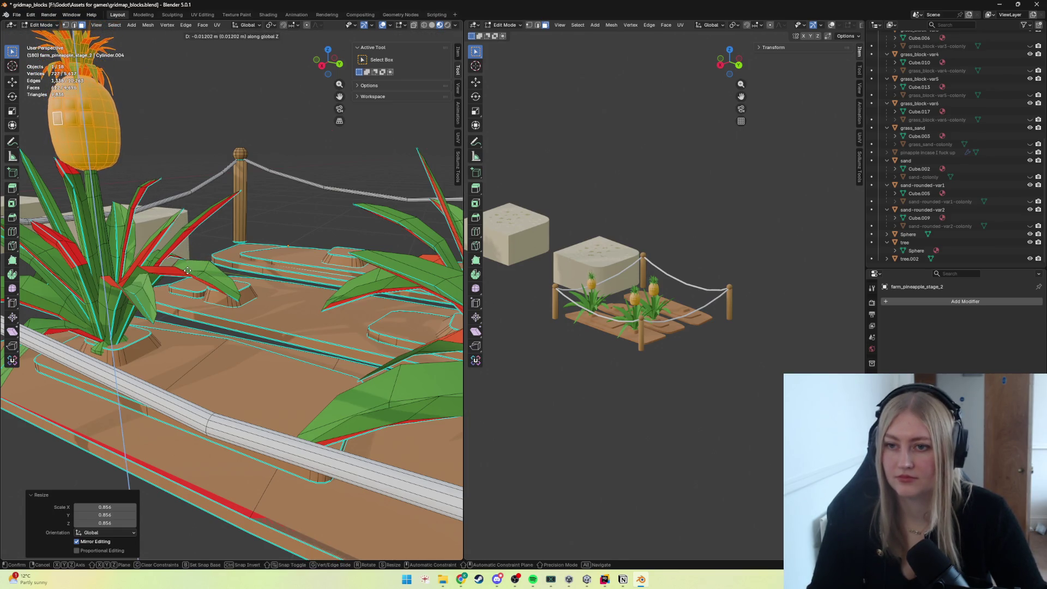
{"action": "key", "text": "Tab"}
{"action": "scroll", "coordinate": [209, 276], "scroll_direction": "down", "scroll_amount": 10}
{"action": "mouse_move", "coordinate": [224, 294]}
{"action": "middle_mouse_down"}
{"action": "mouse_move", "coordinate": [203, 375]}
{"action": "mouse_move", "coordinate": [167, 362]}
{"action": "middle_mouse_up"}
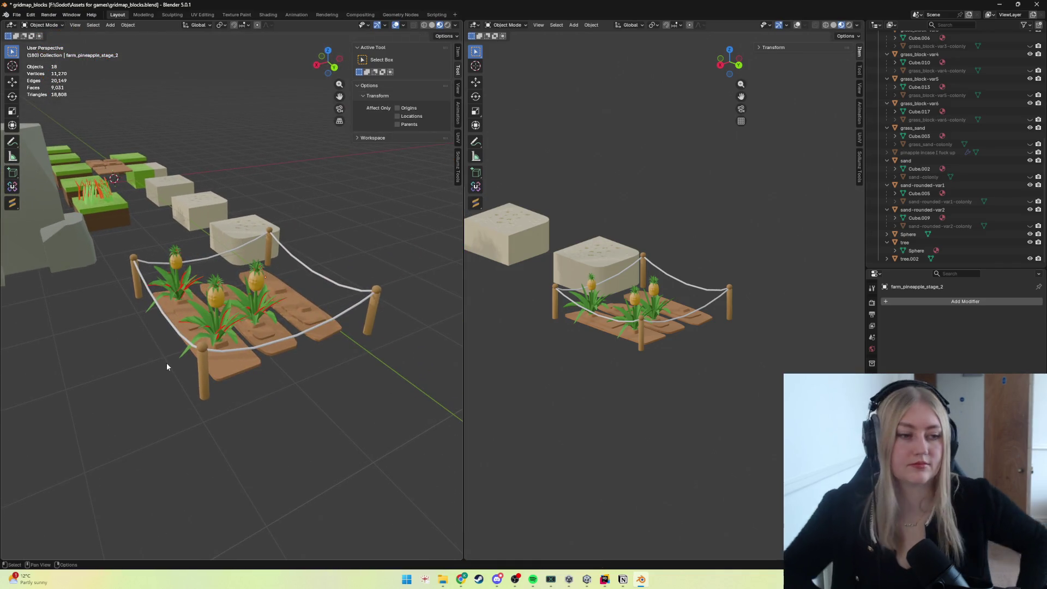
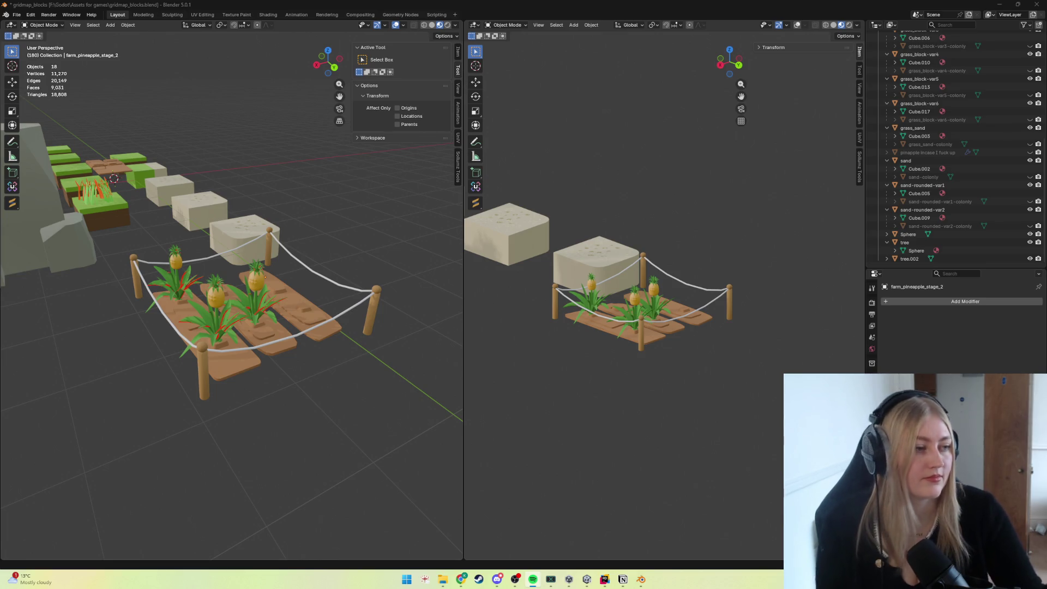
Enter Edit Mode, select the leafy plant and place a copy along Y on the back-left spot.
{"action": "mouse_move", "coordinate": [304, 356]}
{"action": "middle_mouse_down"}
{"action": "mouse_move", "coordinate": [314, 358]}
{"action": "mouse_move", "coordinate": [246, 353]}
{"action": "middle_mouse_up"}
{"action": "scroll", "coordinate": [241, 346], "scroll_direction": "up", "scroll_amount": 3}
{"action": "key", "text": "Tab"}
{"action": "key", "text": "ctrl+l"}
{"action": "key", "text": "shift+d"}
{"action": "key", "text": "y"}
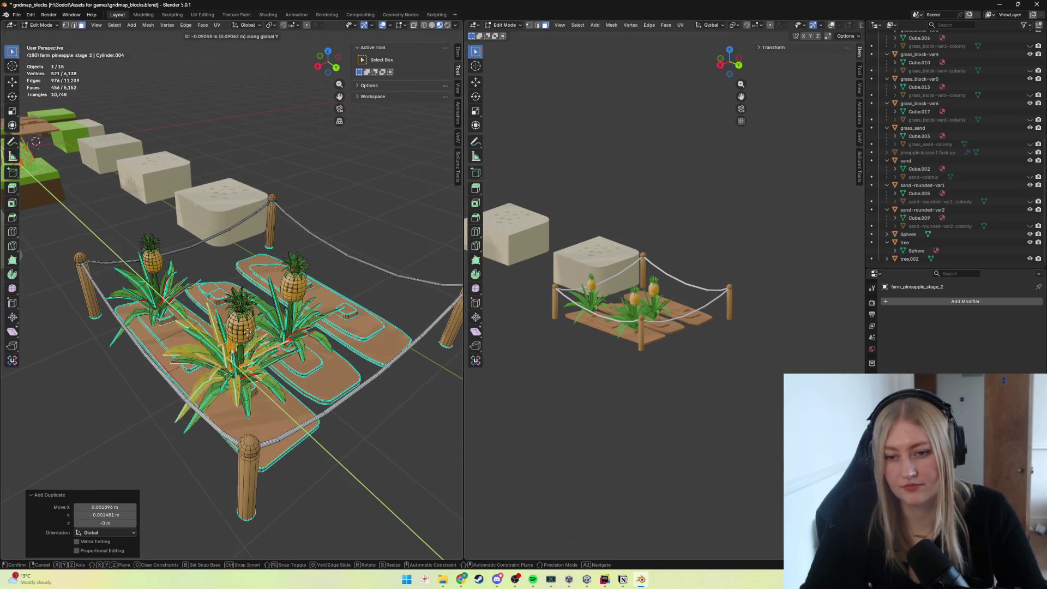
{"action": "left_click", "coordinate": [181, 272]}
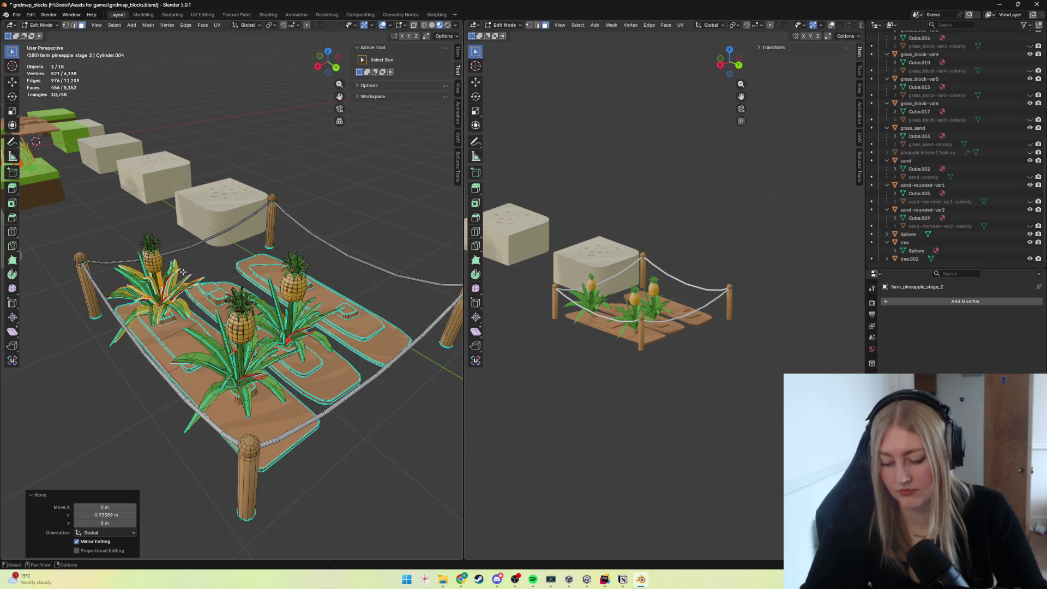
Adjust the copied plant along X to line it up on its planting spot.
{"action": "key", "text": "shift+d"}
{"action": "key", "text": "x"}
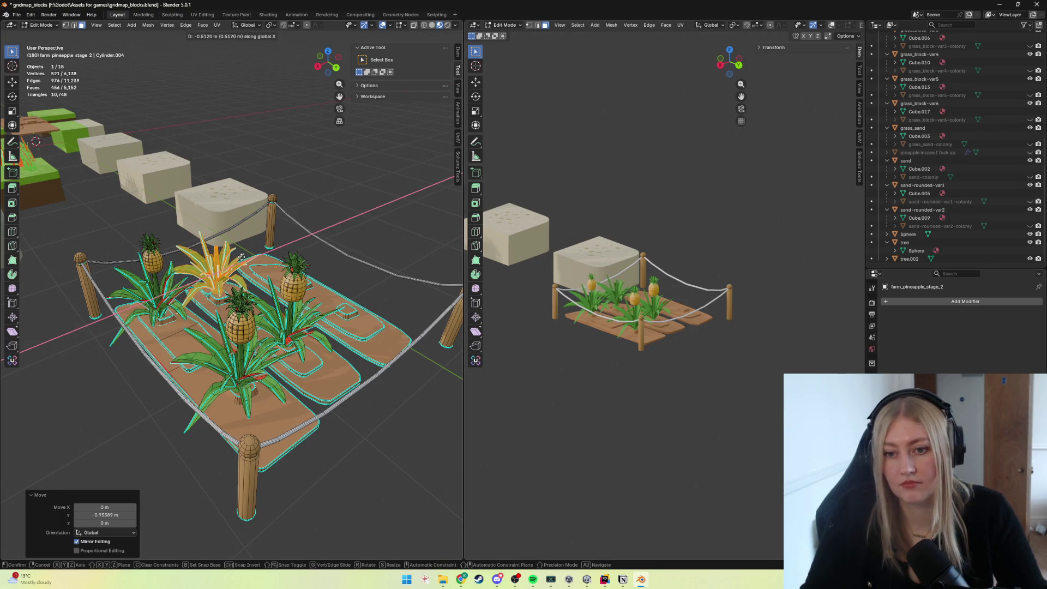
{"action": "key", "text": "y"}
{"action": "left_click", "coordinate": [243, 257]}
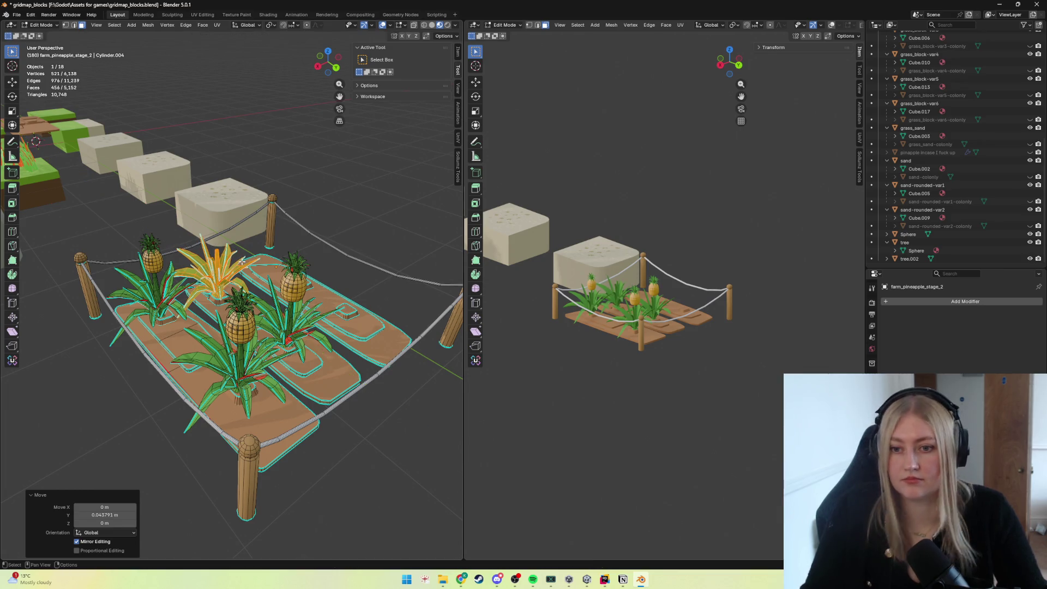
{"action": "middle_click_drag", "start_coordinate": [242, 262], "coordinate": [249, 286]}
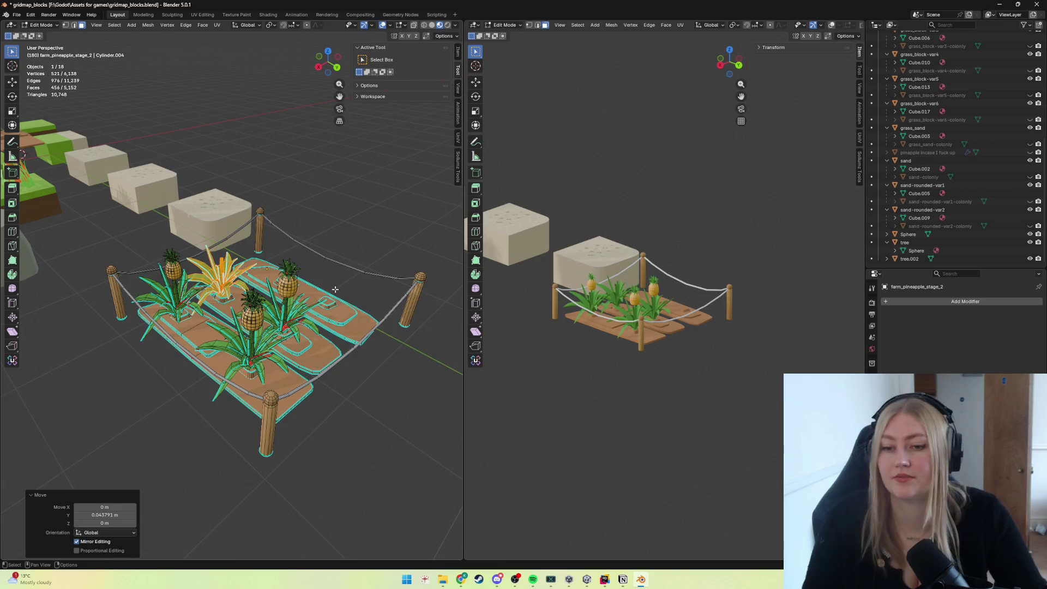
{"action": "scroll", "coordinate": [248, 284], "scroll_direction": "up", "scroll_amount": 2}
{"action": "scroll", "coordinate": [233, 307], "scroll_direction": "up", "scroll_amount": 6}
{"action": "scroll", "coordinate": [233, 307], "scroll_direction": "down", "scroll_amount": 2}
{"action": "scroll", "coordinate": [231, 307], "scroll_direction": "down", "scroll_amount": 2}
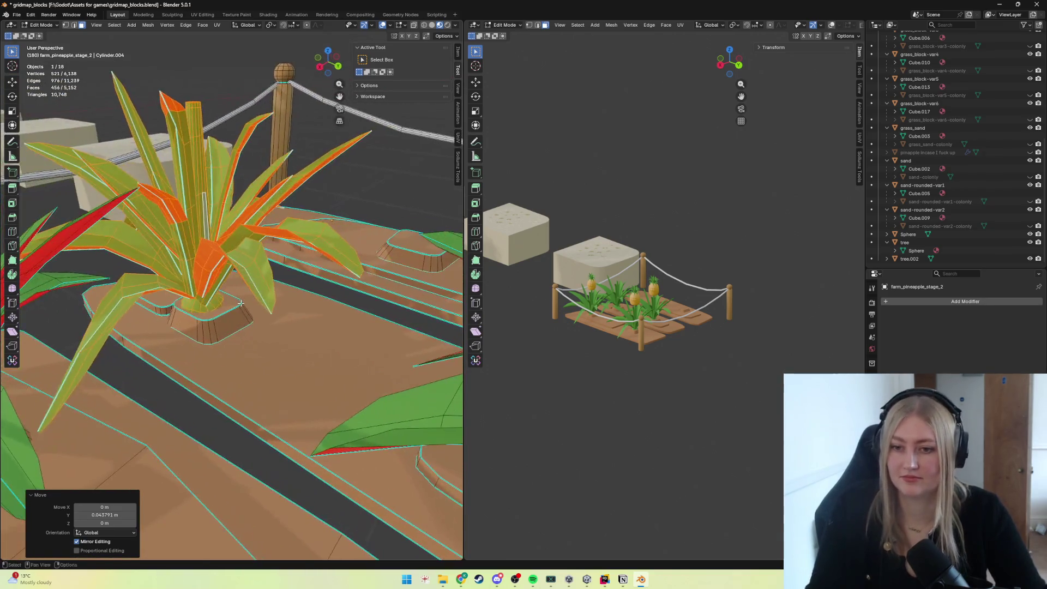
{"action": "scroll", "coordinate": [227, 309], "scroll_direction": "down", "scroll_amount": 4}
{"action": "scroll", "coordinate": [222, 309], "scroll_direction": "down", "scroll_amount": 1}
Duplicate the leafy plant and place the copy on the plot to the right along X.
{"action": "key", "text": "g"}
{"action": "key", "text": "shift+d"}
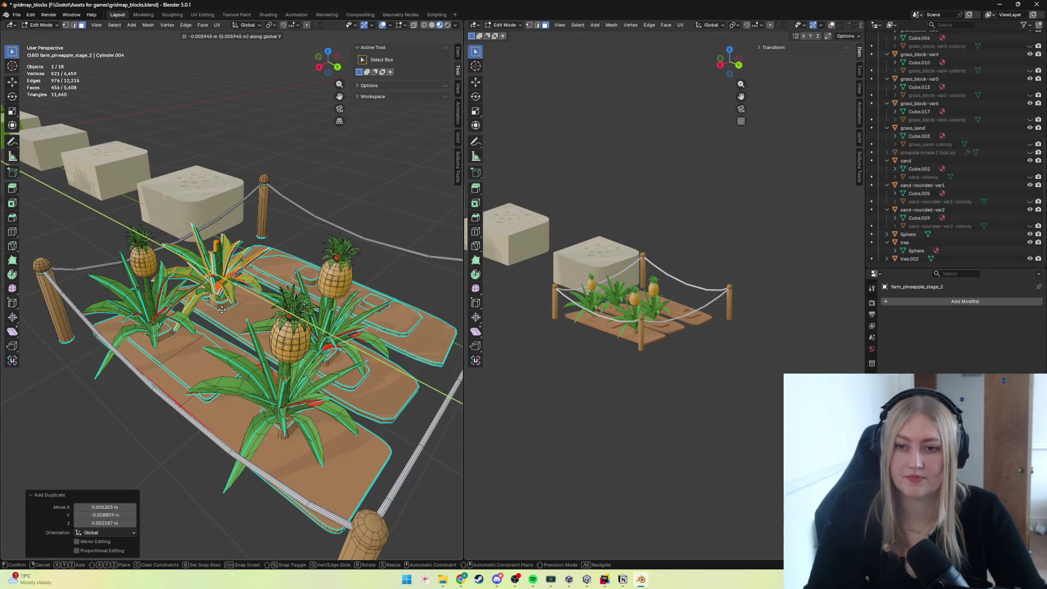
{"action": "key", "text": "z"}
{"action": "key", "text": "x"}
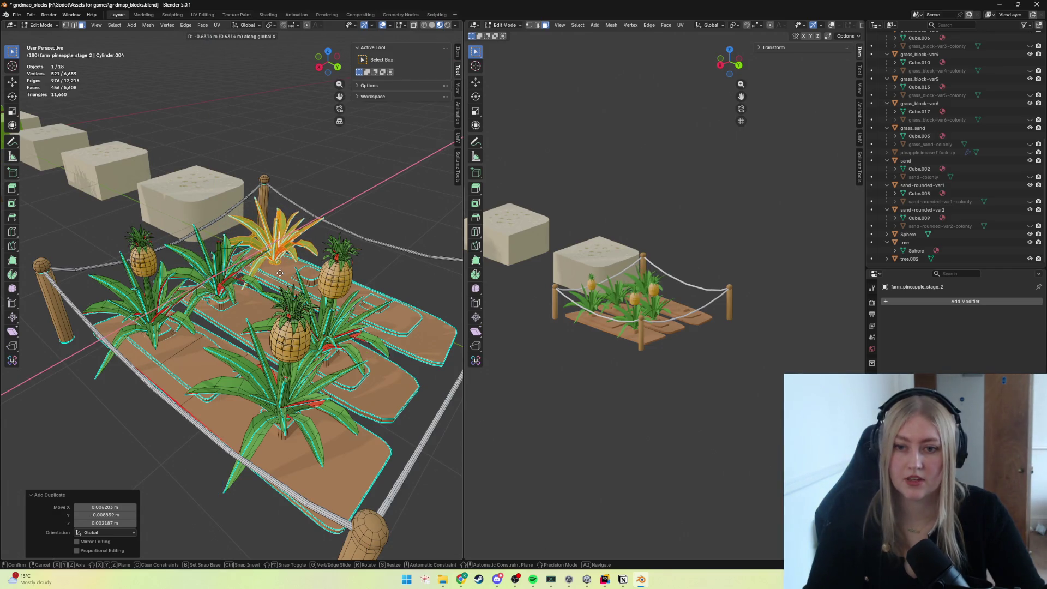
{"action": "left_click", "coordinate": [279, 272]}
Nudge the new copy along Y and then X so it sits centred on its plot.
{"action": "key", "text": "g"}
{"action": "key", "text": "y"}
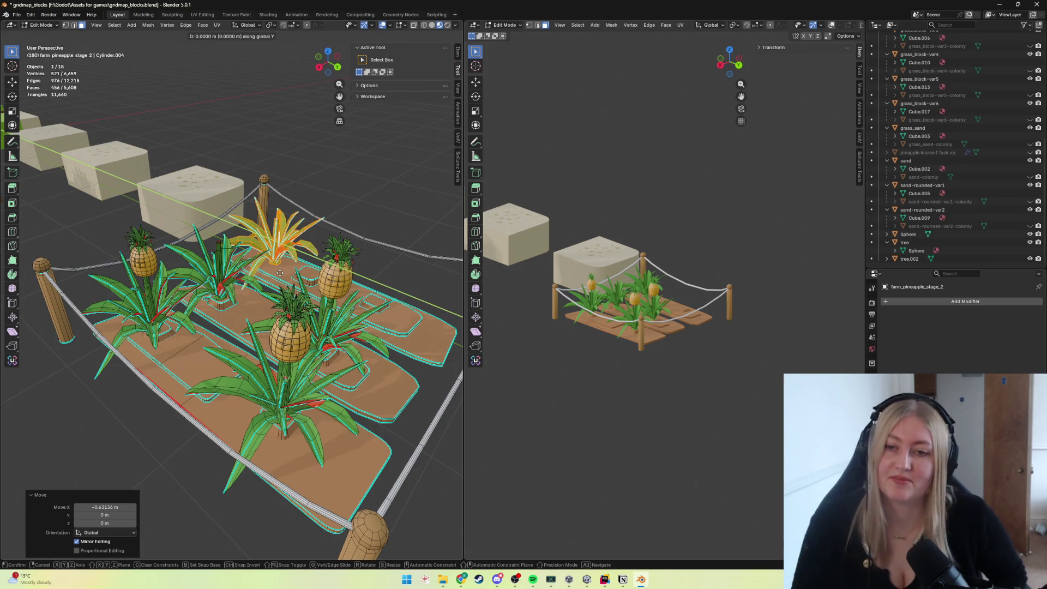
{"action": "key", "text": "g"}
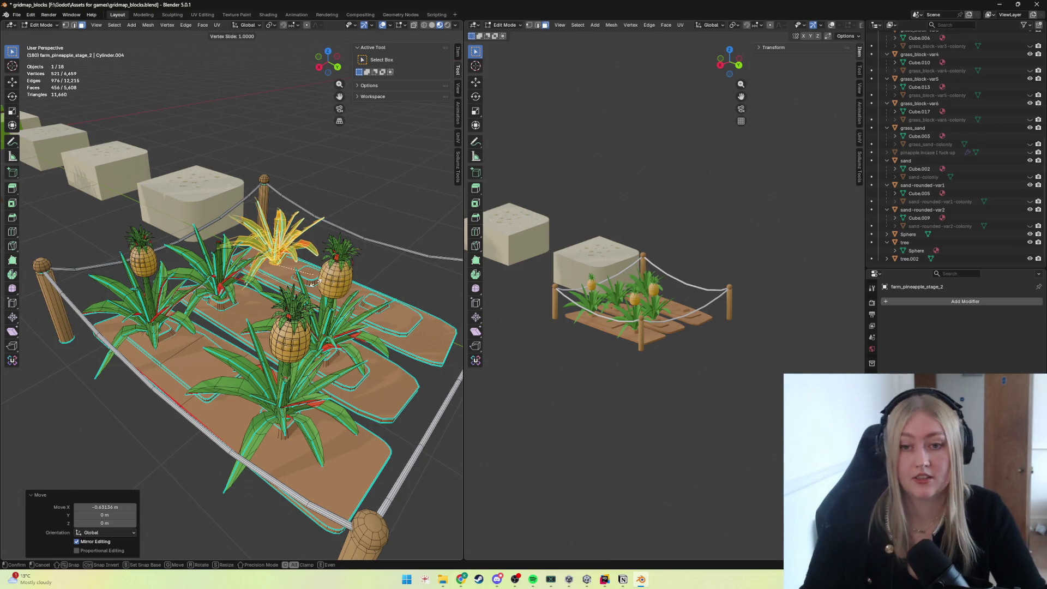
{"action": "key", "text": "g"}
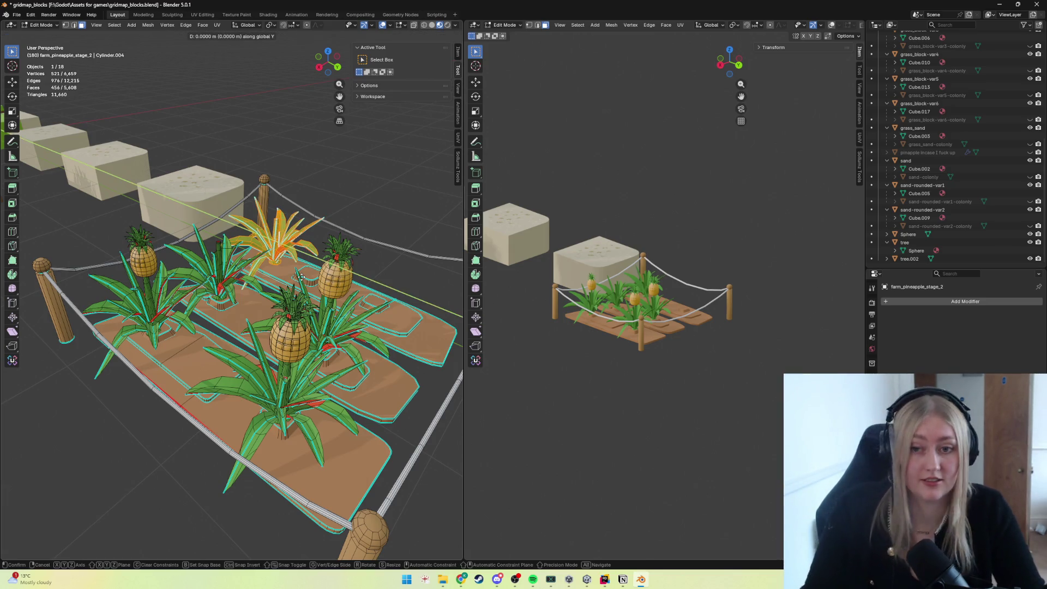
{"action": "left_click", "coordinate": [339, 284]}
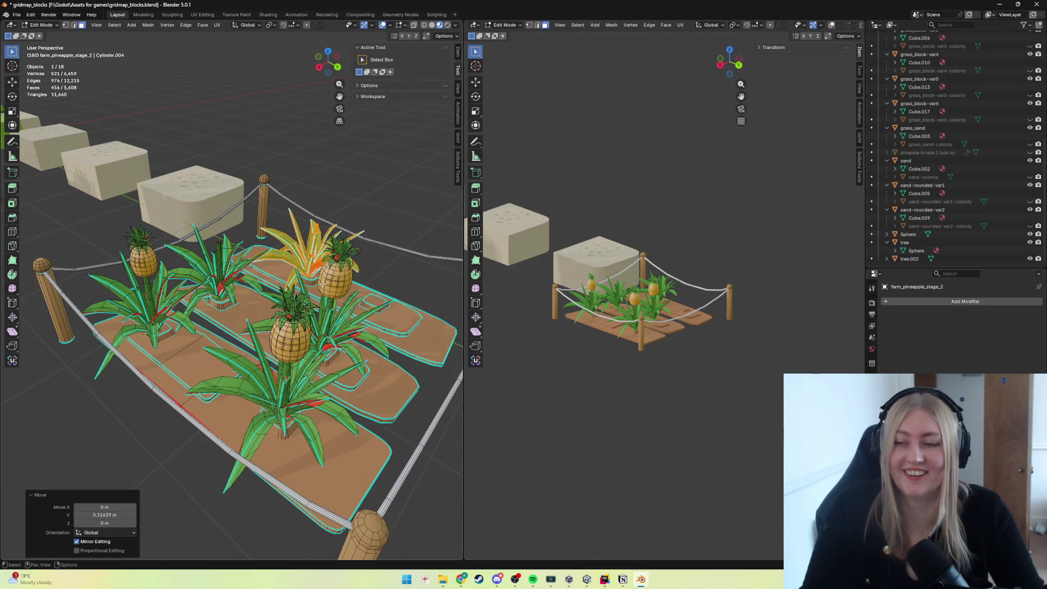
{"action": "key", "text": "g"}
{"action": "key", "text": "x"}
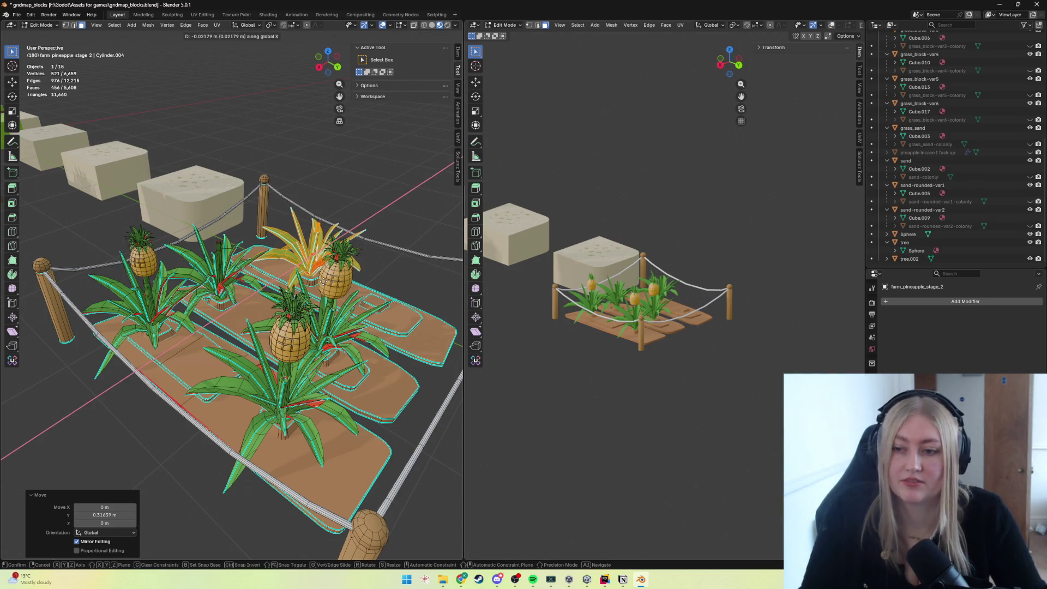
{"action": "left_click", "coordinate": [318, 295]}
Place another plant copy along Y on the next plot and fine-tune it along X.
{"action": "middle_click_drag", "start_coordinate": [317, 295], "coordinate": [185, 286]}
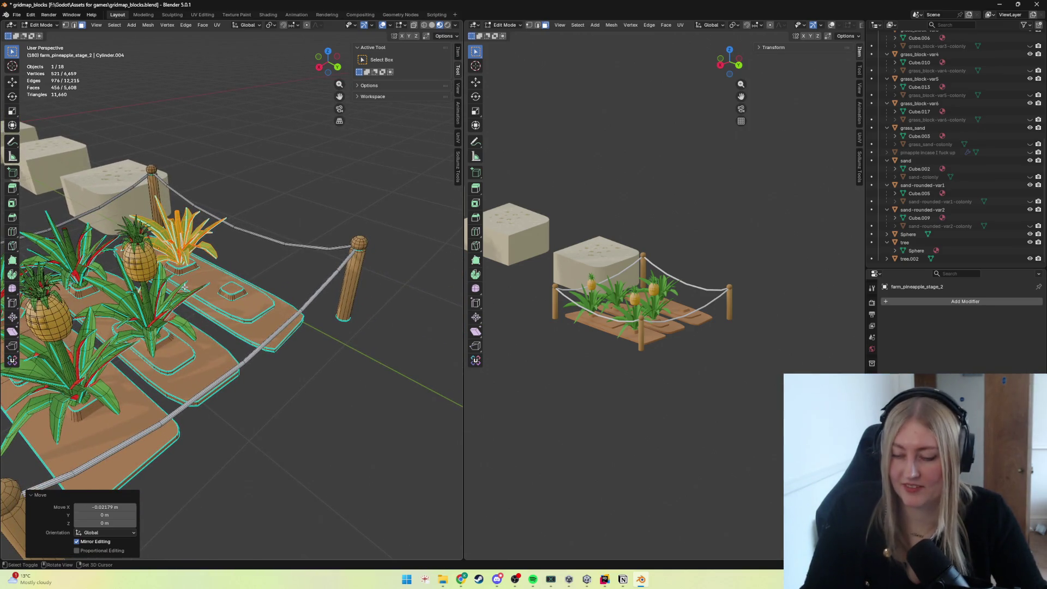
{"action": "key", "text": "shift+d"}
{"action": "key", "text": "y"}
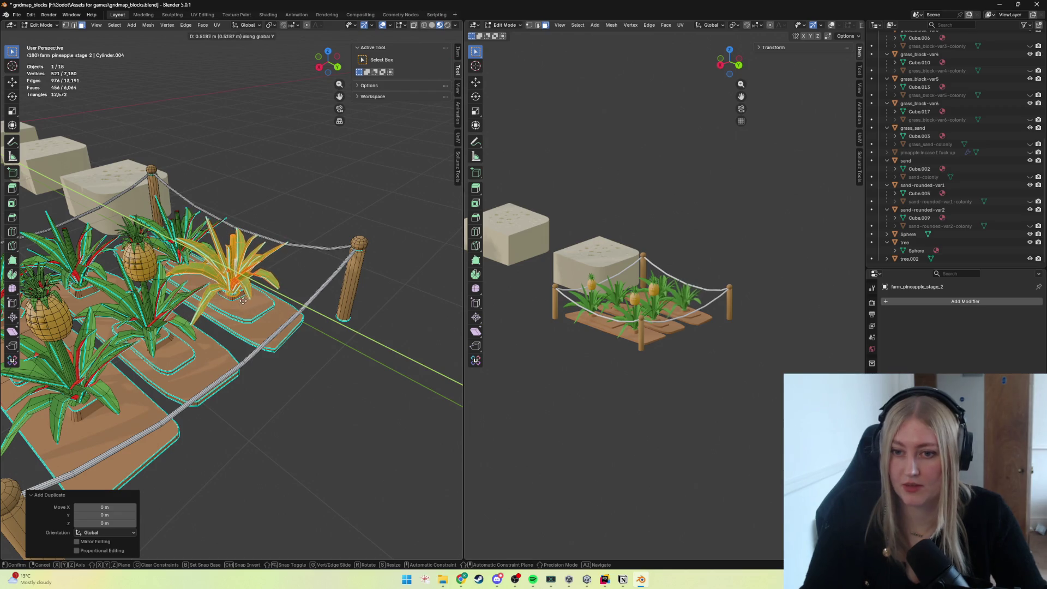
{"action": "left_click", "coordinate": [238, 300]}
{"action": "key", "text": "g"}
{"action": "key", "text": "y"}
{"action": "key", "text": "x"}
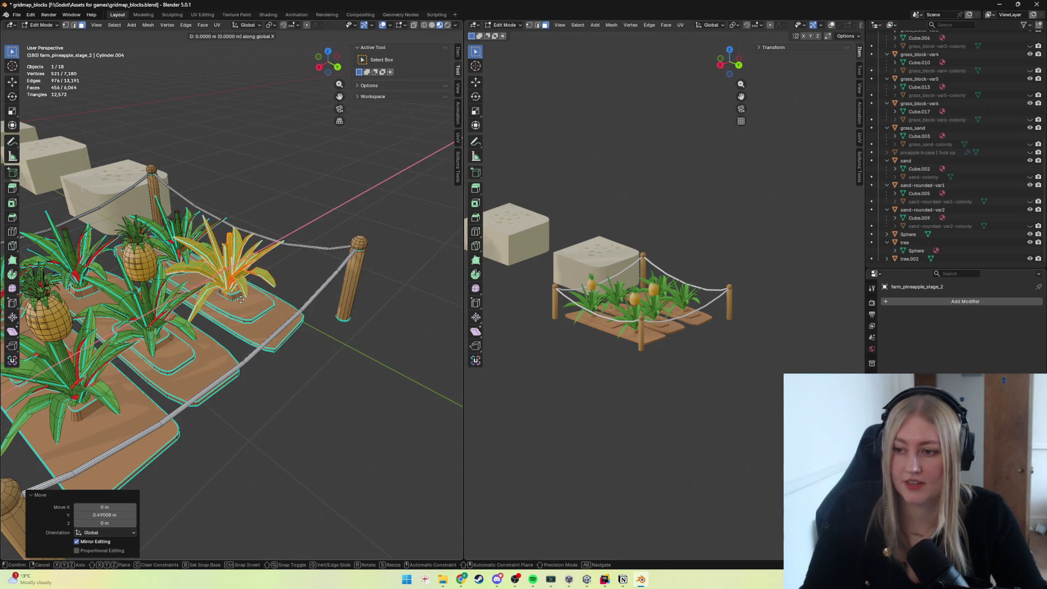
{"action": "left_click", "coordinate": [243, 296]}
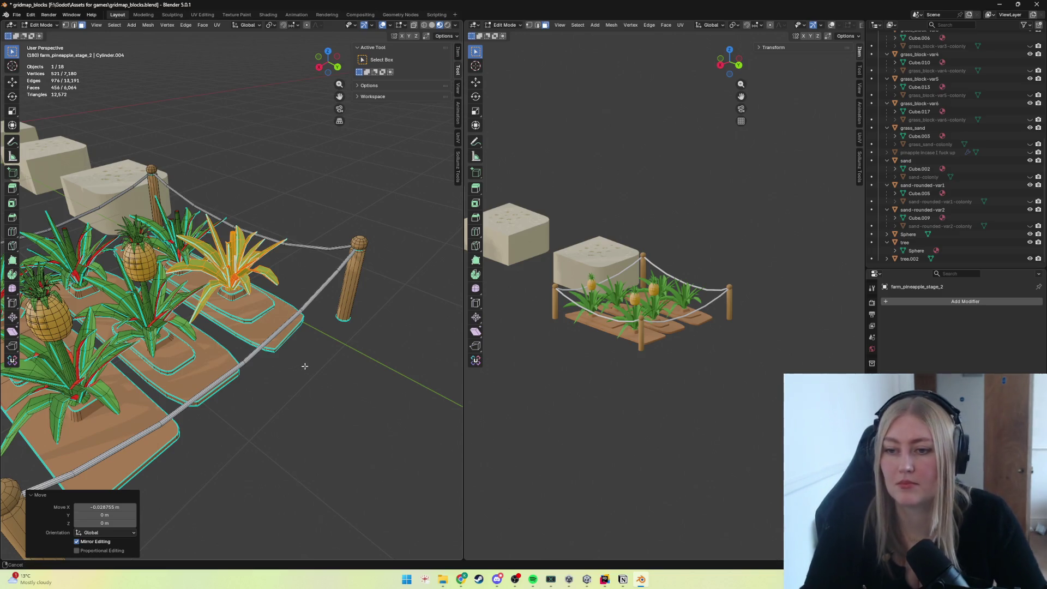
Select the left pineapple fruit and place a copy along X onto another leafy plant.
{"action": "middle_click_drag", "start_coordinate": [305, 366], "coordinate": [379, 344]}
{"action": "left_click", "coordinate": [97, 218]}
{"action": "key", "text": "l"}
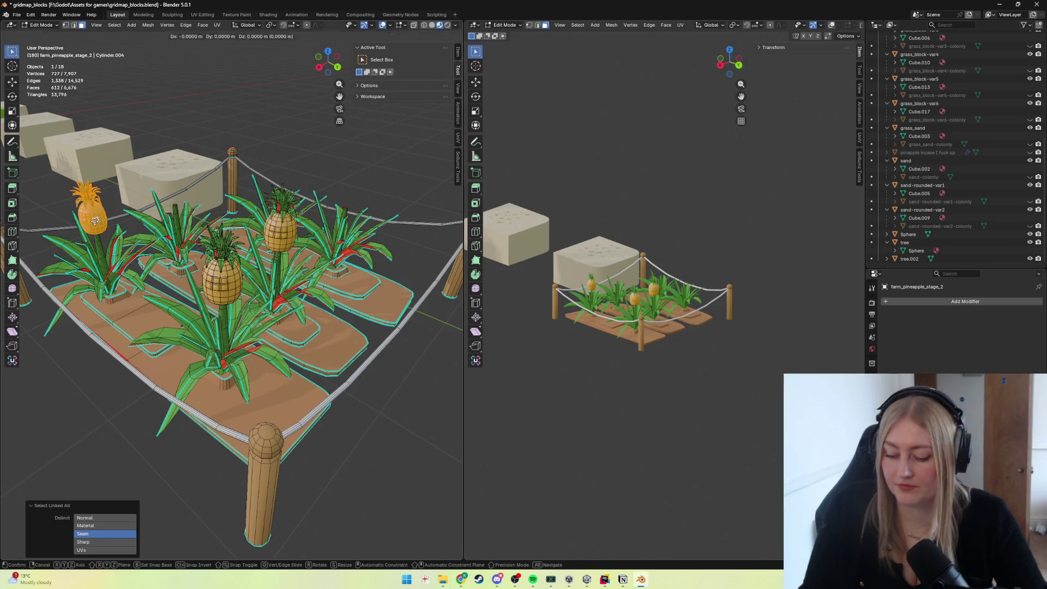
{"action": "key", "text": "shift+d"}
{"action": "key", "text": "x"}
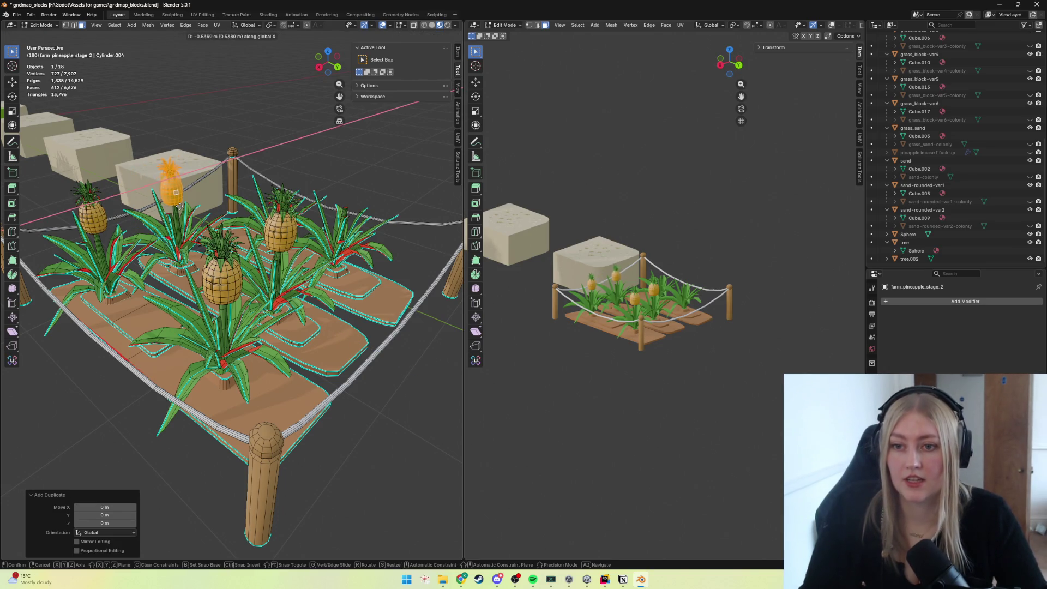
{"action": "left_click", "coordinate": [175, 208]}
Nudge the copied pineapple along Y and X so it lines up on the plant's stem.
{"action": "mouse_move", "coordinate": [176, 208]}
{"action": "middle_mouse_down"}
{"action": "mouse_move", "coordinate": [280, 235]}
{"action": "mouse_move", "coordinate": [377, 212]}
{"action": "middle_mouse_up"}
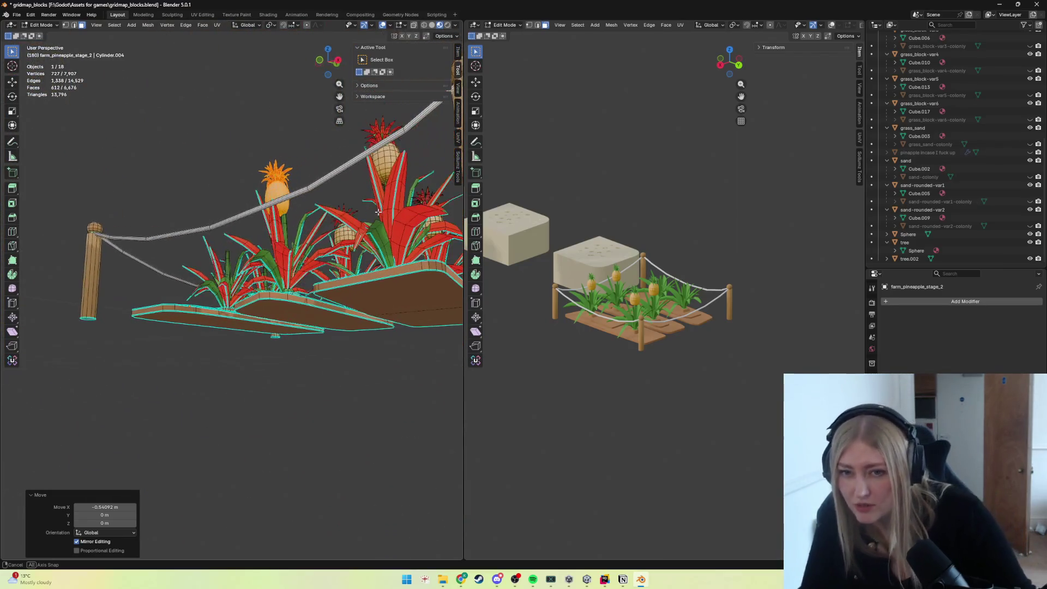
{"action": "key", "text": "g"}
{"action": "key", "text": "y"}
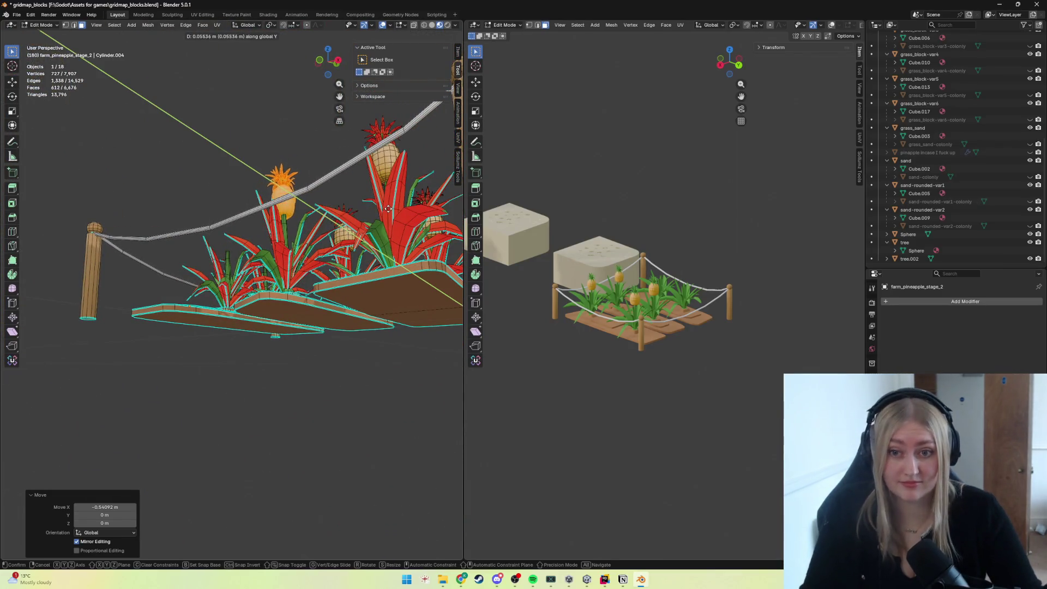
{"action": "left_click", "coordinate": [387, 211]}
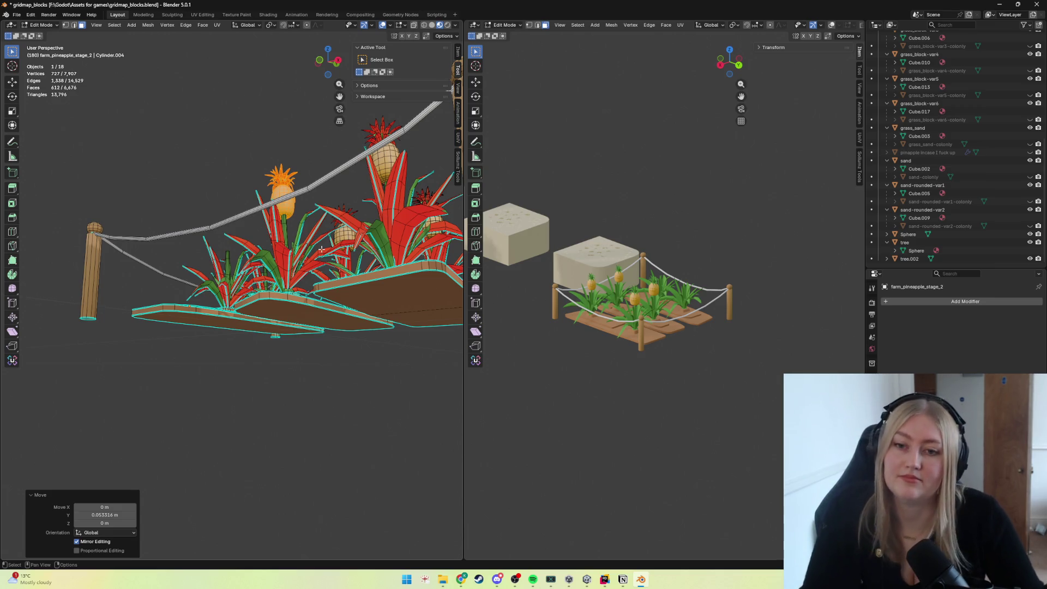
{"action": "middle_click_drag", "start_coordinate": [389, 211], "coordinate": [375, 272]}
{"action": "key", "text": "g"}
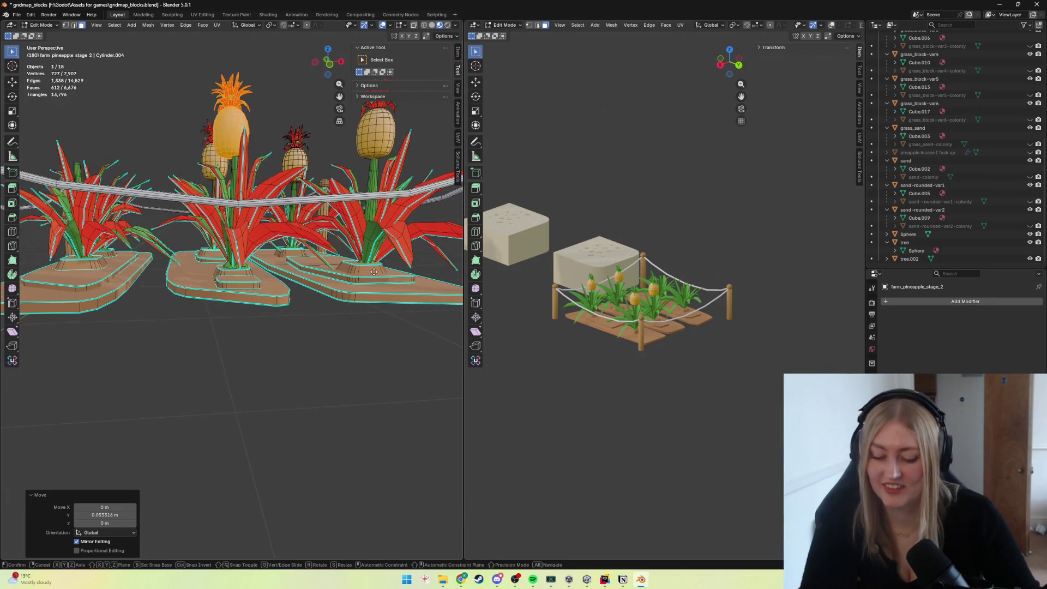
{"action": "key", "text": "x"}
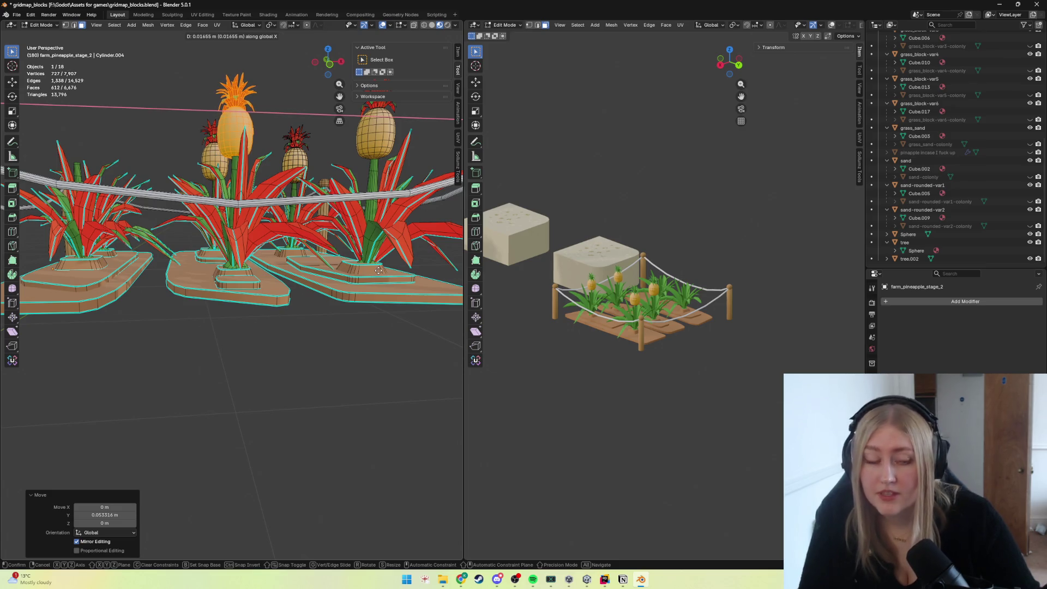
{"action": "left_click", "coordinate": [379, 270]}
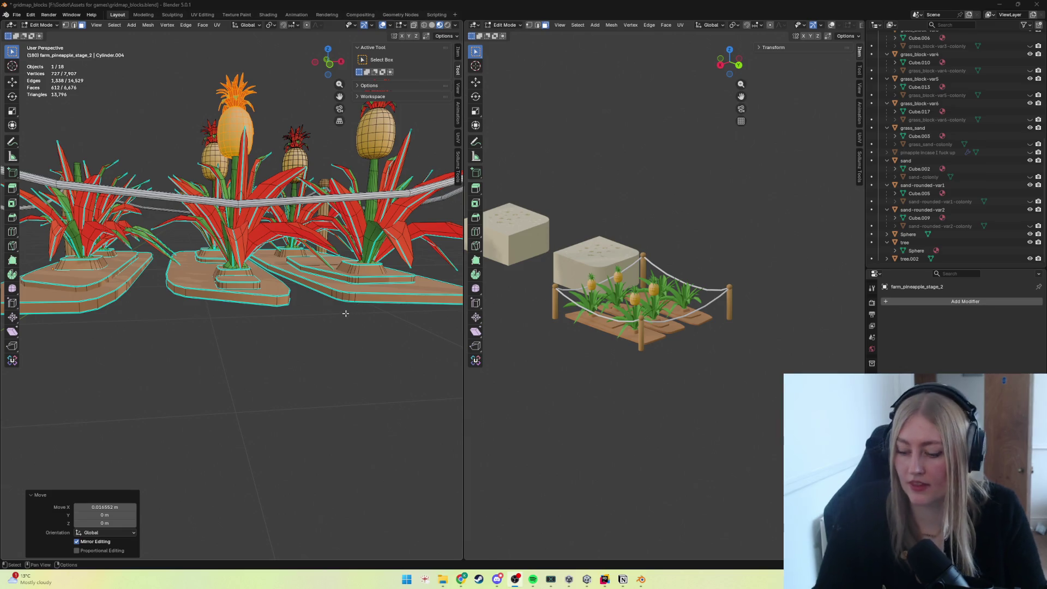
{"action": "scroll", "coordinate": [345, 313], "scroll_direction": "down", "scroll_amount": 5}
Shift a pineapple along Y, then duplicate one and set the copy's Y position.
{"action": "mouse_move", "coordinate": [338, 303]}
{"action": "middle_mouse_down"}
{"action": "mouse_move", "coordinate": [257, 293]}
{"action": "mouse_move", "coordinate": [221, 250]}
{"action": "middle_mouse_up"}
{"action": "scroll", "coordinate": [236, 284], "scroll_direction": "up", "scroll_amount": 5}
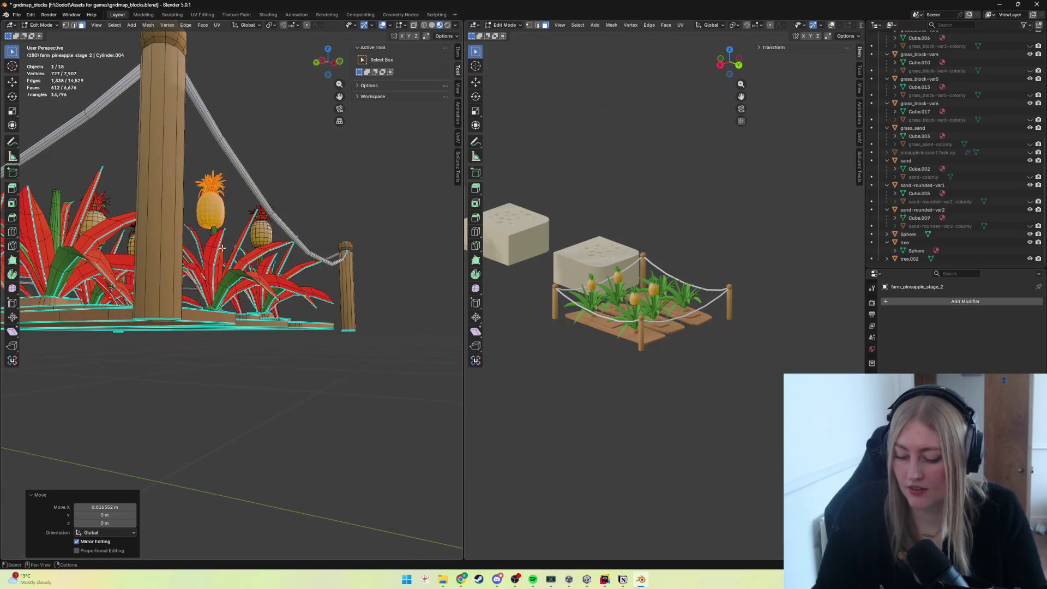
{"action": "key", "text": "g"}
{"action": "key", "text": "y"}
{"action": "left_click", "coordinate": [220, 247]}
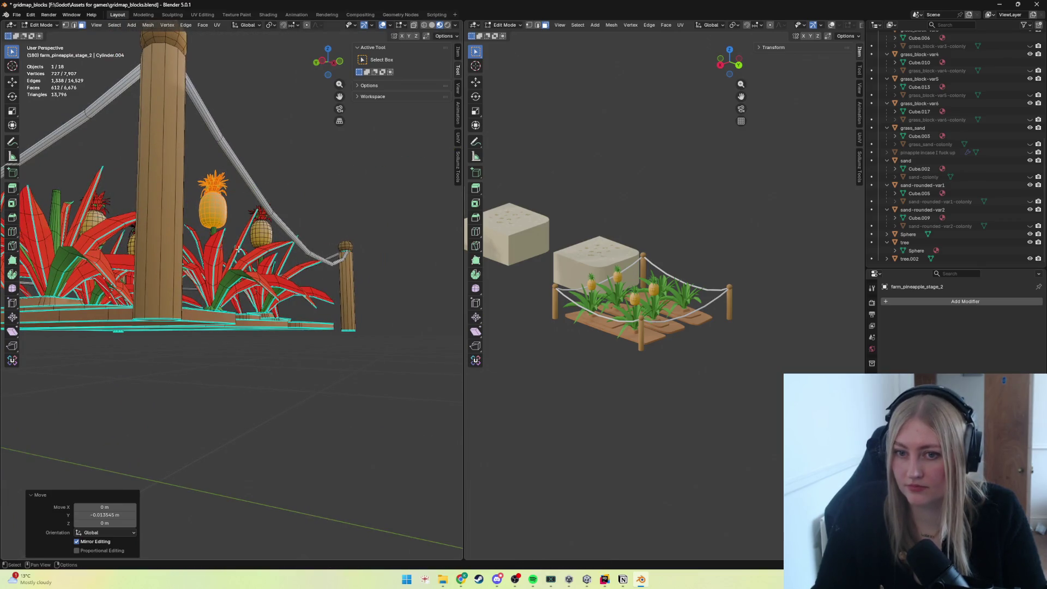
{"action": "scroll", "coordinate": [217, 254], "scroll_direction": "down", "scroll_amount": 4}
{"action": "mouse_move", "coordinate": [213, 257]}
{"action": "middle_mouse_down"}
{"action": "mouse_move", "coordinate": [176, 292]}
{"action": "mouse_move", "coordinate": [222, 280]}
{"action": "middle_mouse_up"}
{"action": "key", "text": "shift+d"}
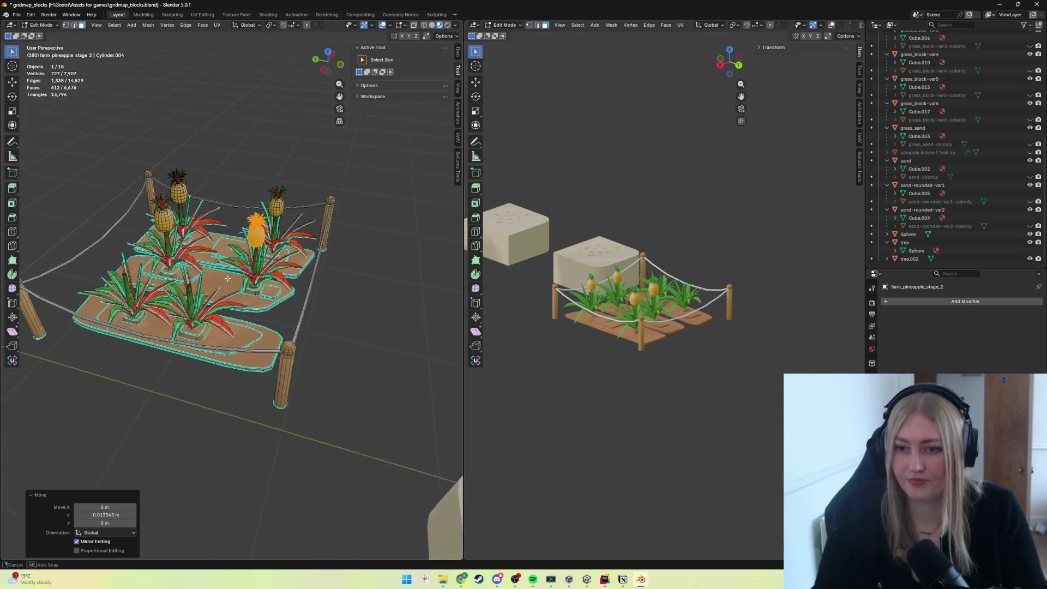
{"action": "key", "text": "g"}
{"action": "key", "text": "y"}
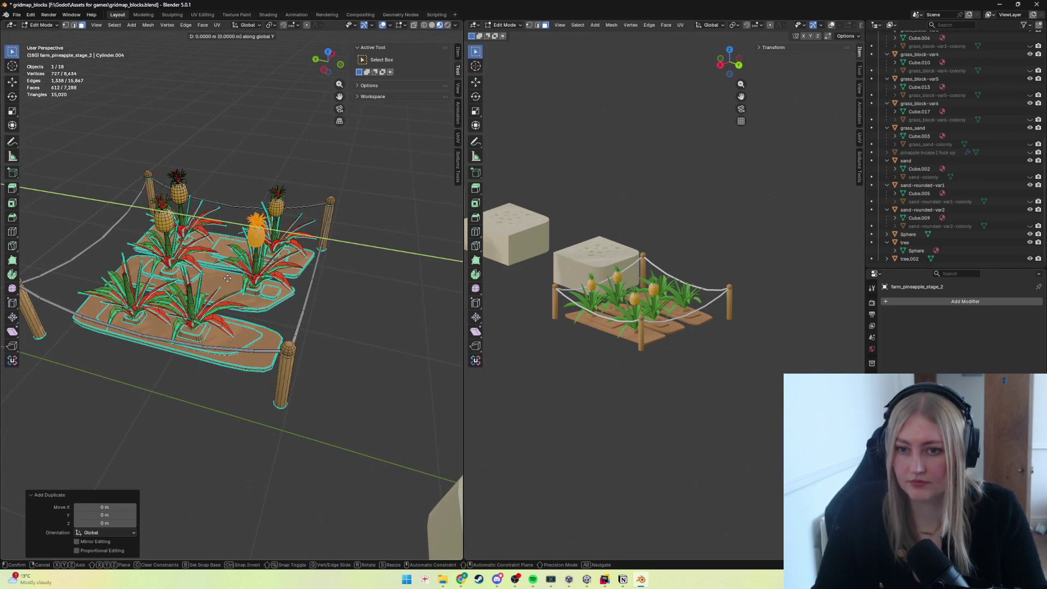
{"action": "left_click", "coordinate": [204, 225]}
Reposition the pineapple along X and Y and lower its height onto the plant.
{"action": "key", "text": "g"}
{"action": "key", "text": "z"}
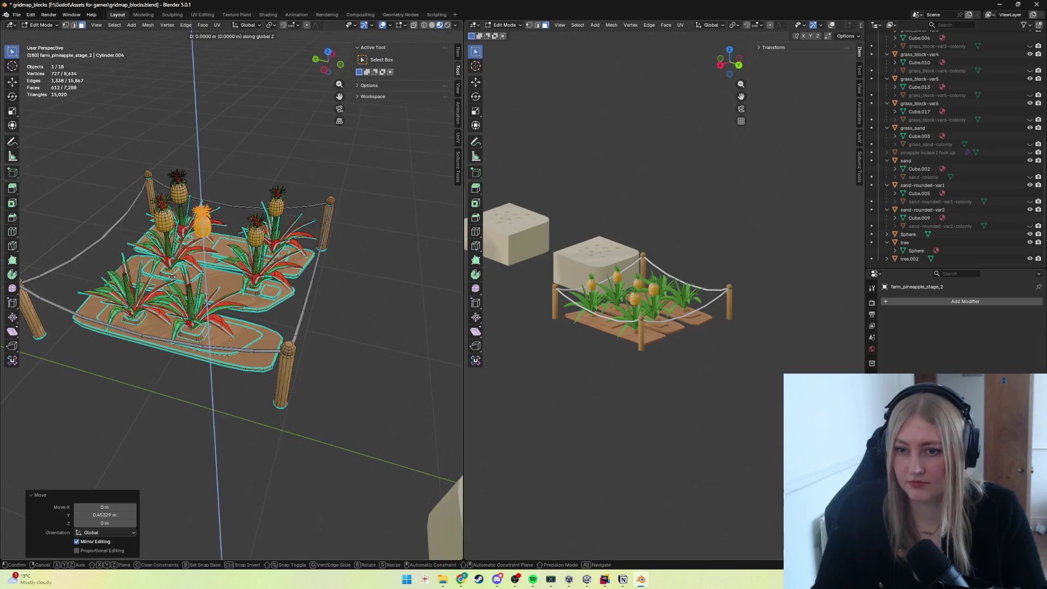
{"action": "key", "text": "x"}
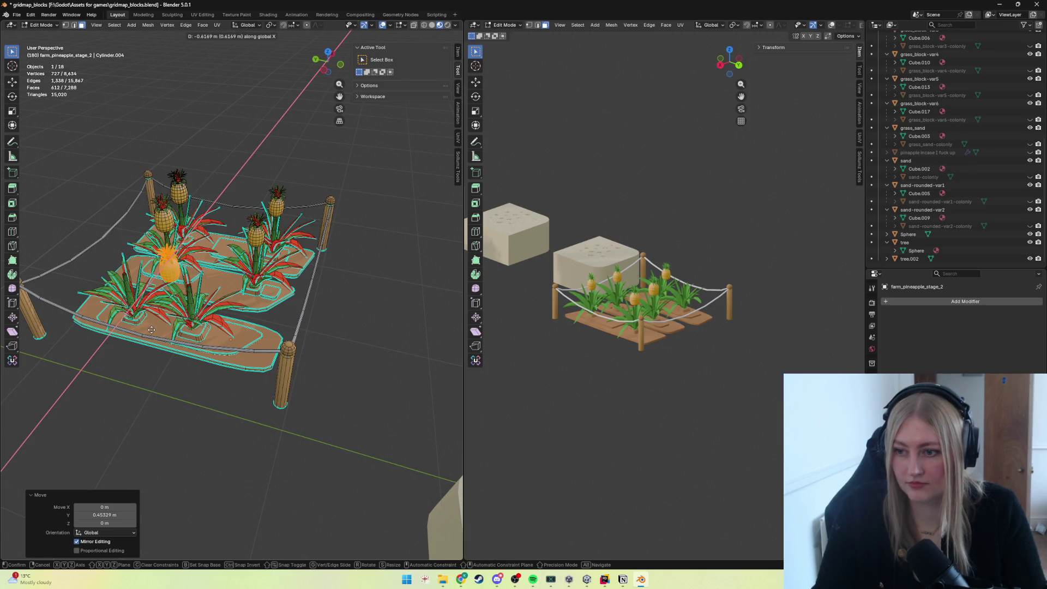
{"action": "left_click", "coordinate": [152, 327]}
{"action": "key", "text": "g"}
{"action": "key", "text": "y"}
{"action": "left_click", "coordinate": [154, 329]}
{"action": "scroll", "coordinate": [188, 270], "scroll_direction": "up", "scroll_amount": 5}
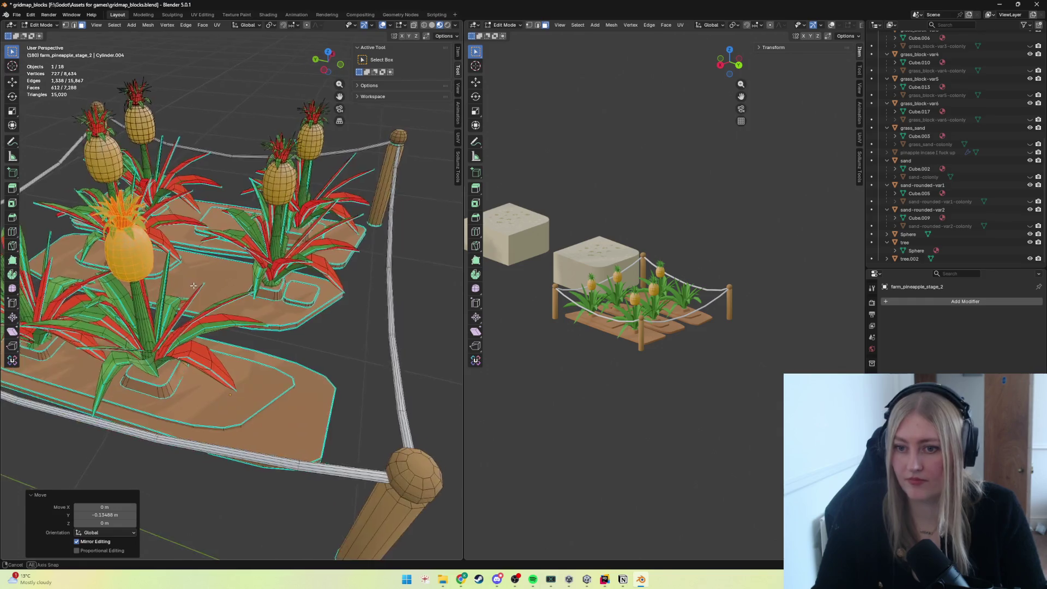
{"action": "middle_click_drag", "start_coordinate": [221, 328], "coordinate": [228, 235]}
{"action": "key", "text": "g"}
{"action": "key", "text": "y"}
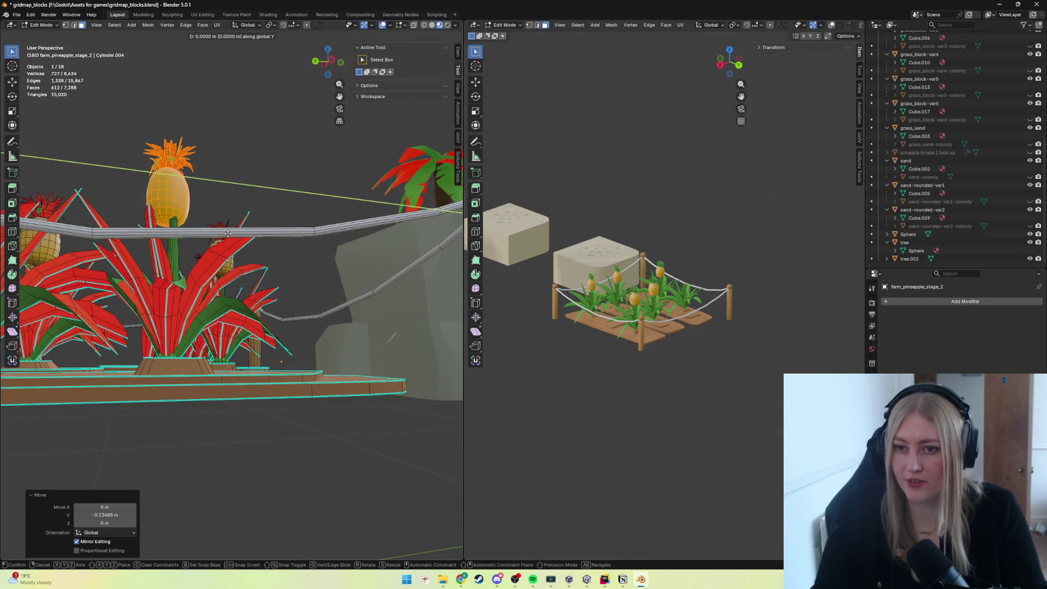
{"action": "left_click", "coordinate": [232, 235]}
{"action": "key", "text": "g"}
{"action": "key", "text": "x"}
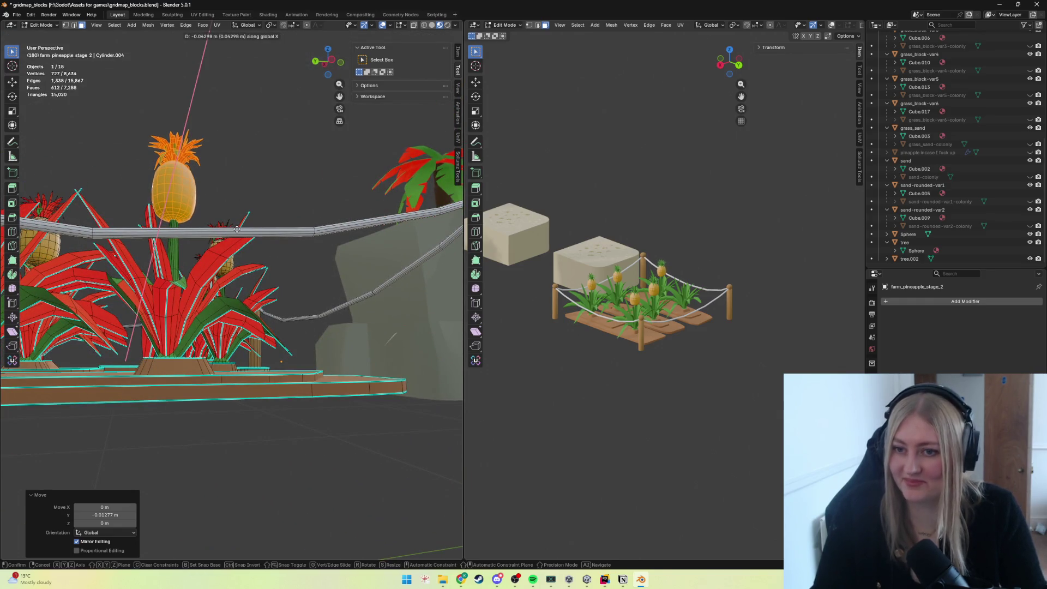
{"action": "key", "text": "z"}
{"action": "left_click", "coordinate": [209, 262]}
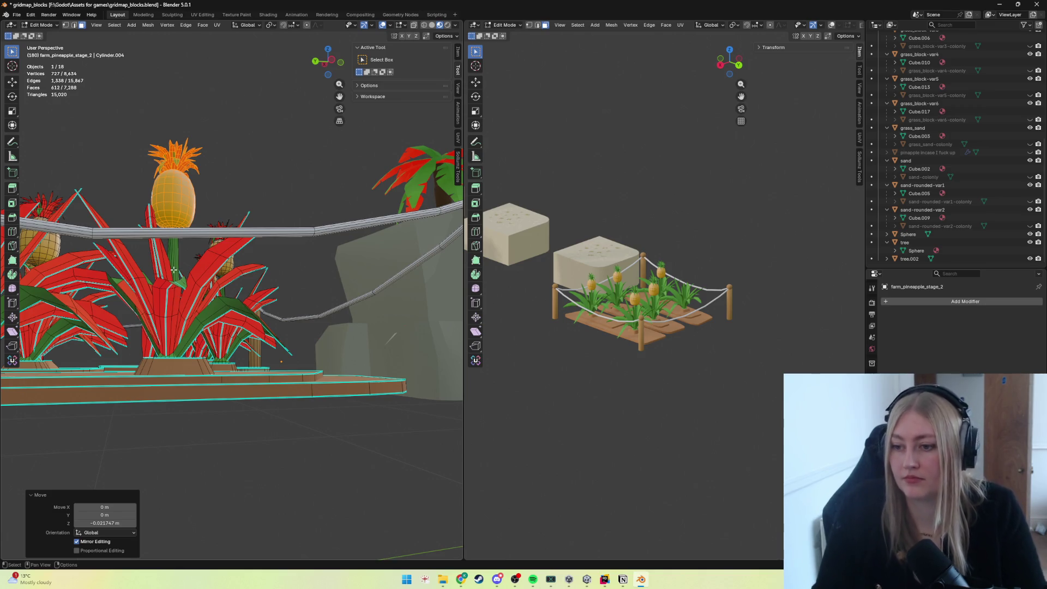
Add one more pineapple copy, place it along Y and X, and return to Object Mode.
{"action": "middle_click_drag", "start_coordinate": [186, 208], "coordinate": [213, 230]}
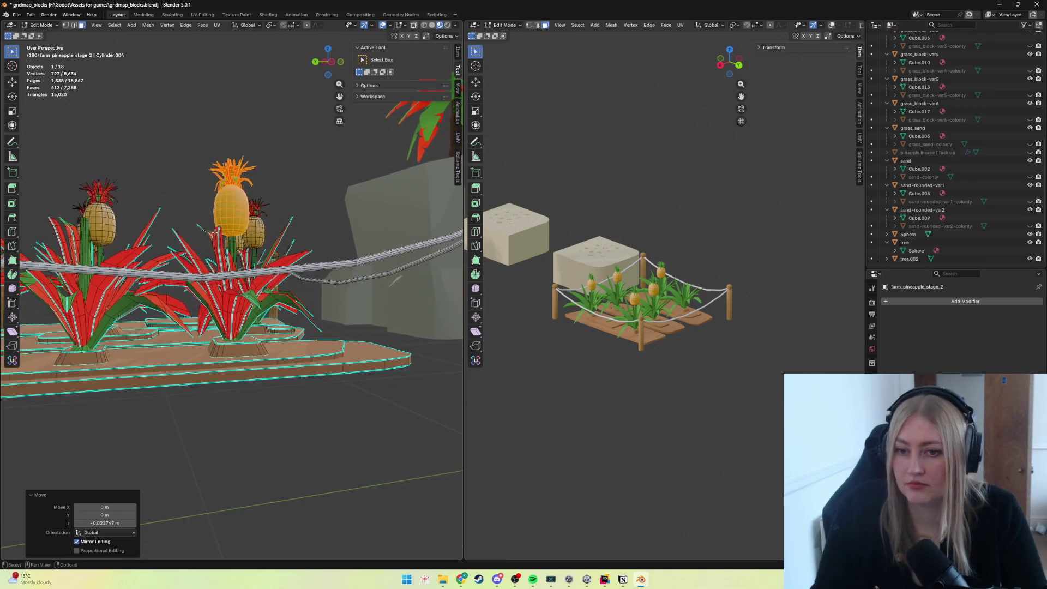
{"action": "key", "text": "shift+d"}
{"action": "key", "text": "y"}
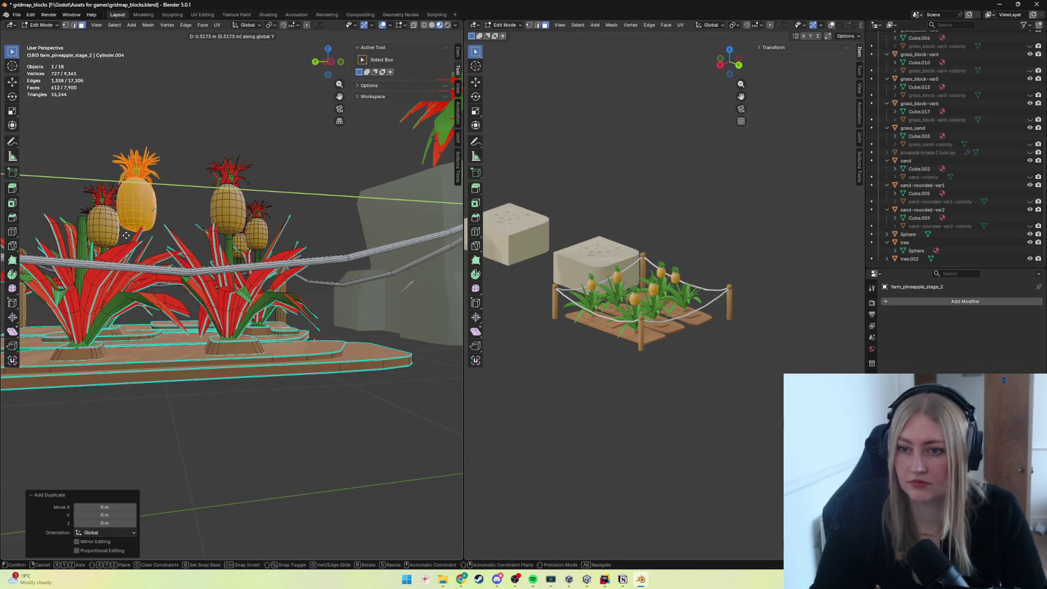
{"action": "left_click", "coordinate": [67, 222]}
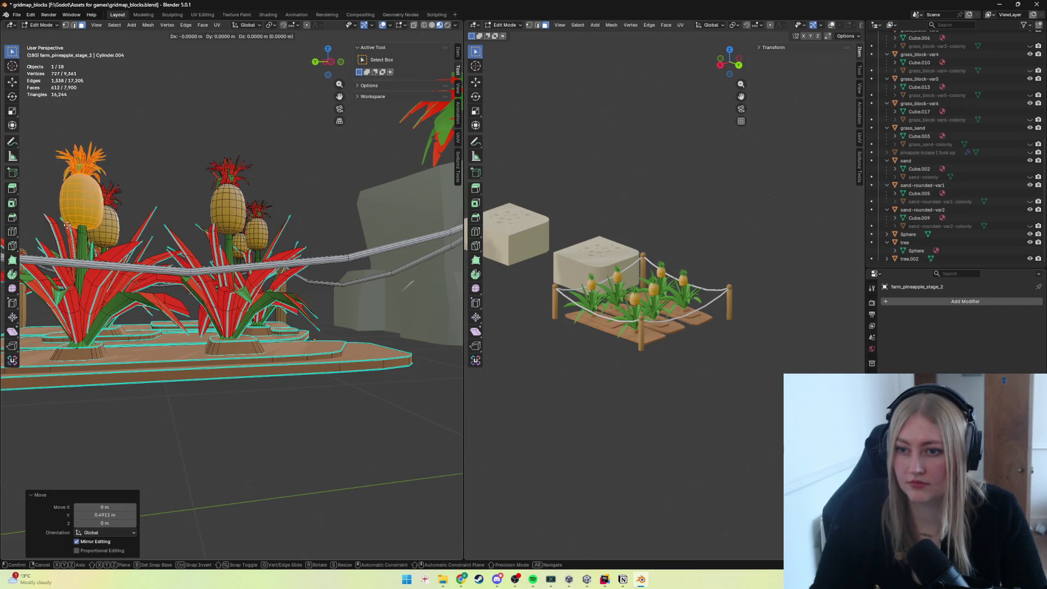
{"action": "key", "text": "g"}
{"action": "key", "text": "y"}
{"action": "key", "text": "x"}
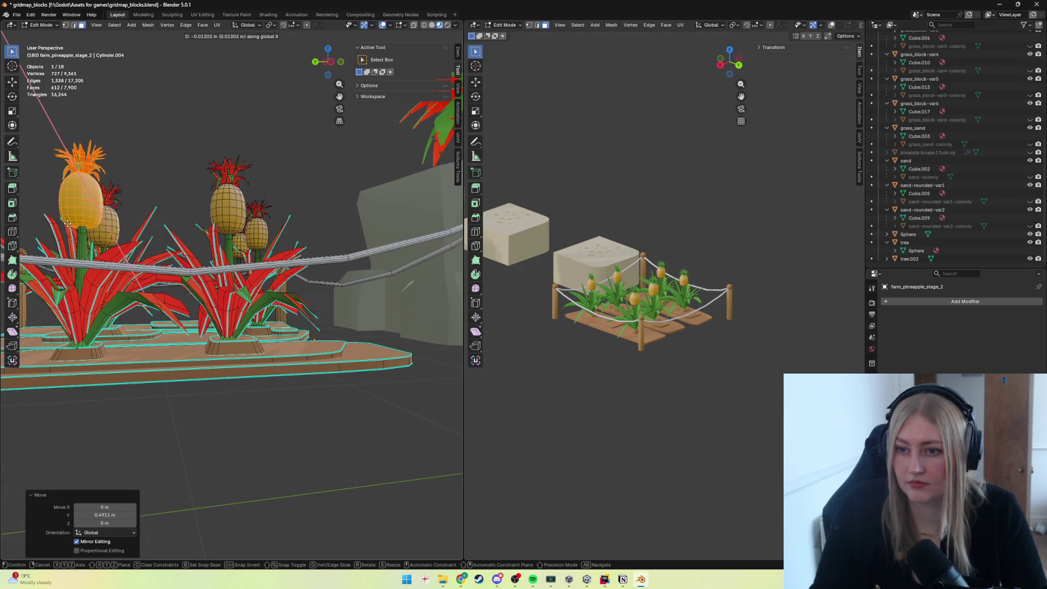
{"action": "left_click", "coordinate": [68, 222]}
{"action": "key", "text": "g"}
{"action": "key", "text": "y"}
{"action": "left_click", "coordinate": [69, 221]}
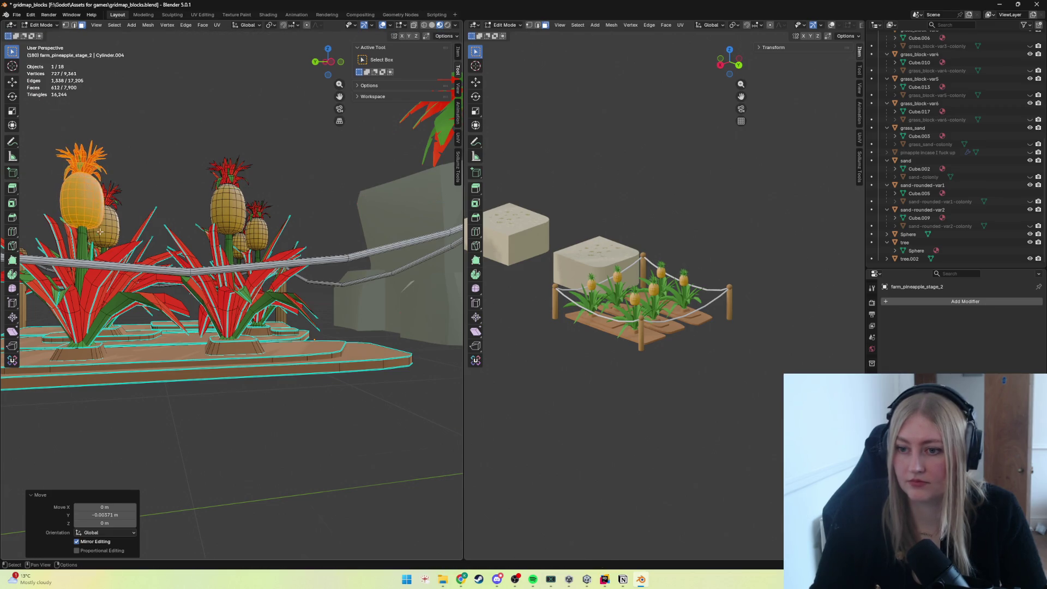
{"action": "middle_click_drag", "start_coordinate": [68, 222], "coordinate": [372, 259]}
{"action": "key", "text": "Tab"}
{"action": "scroll", "coordinate": [371, 259], "scroll_direction": "down", "scroll_amount": 3}
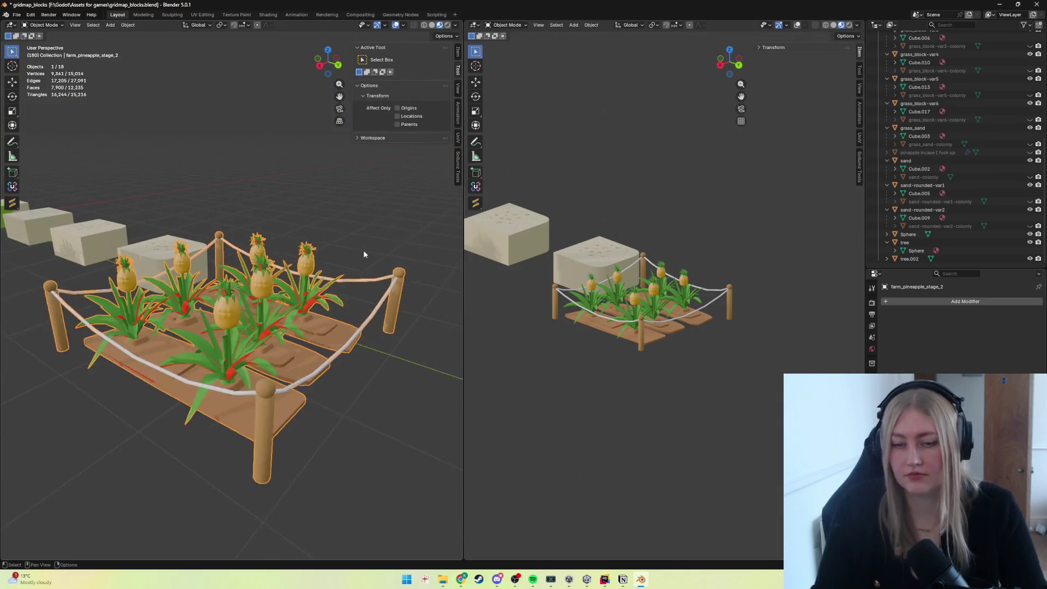
{"action": "scroll", "coordinate": [363, 249], "scroll_direction": "down", "scroll_amount": 1}
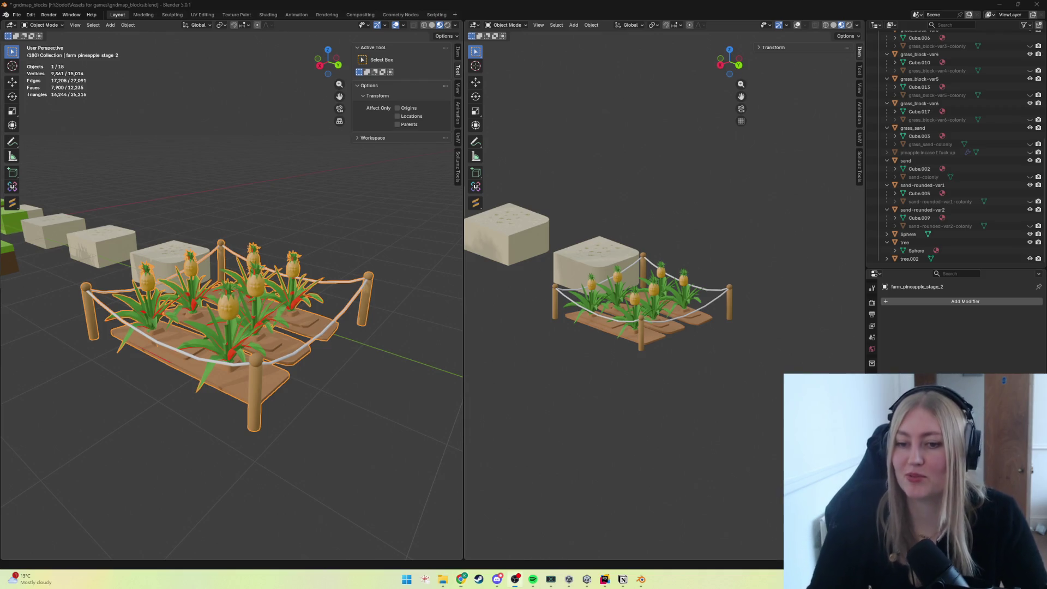
{"action": "left_click", "coordinate": [294, 431]}
{"action": "scroll", "coordinate": [294, 431], "scroll_direction": "up", "scroll_amount": 4}
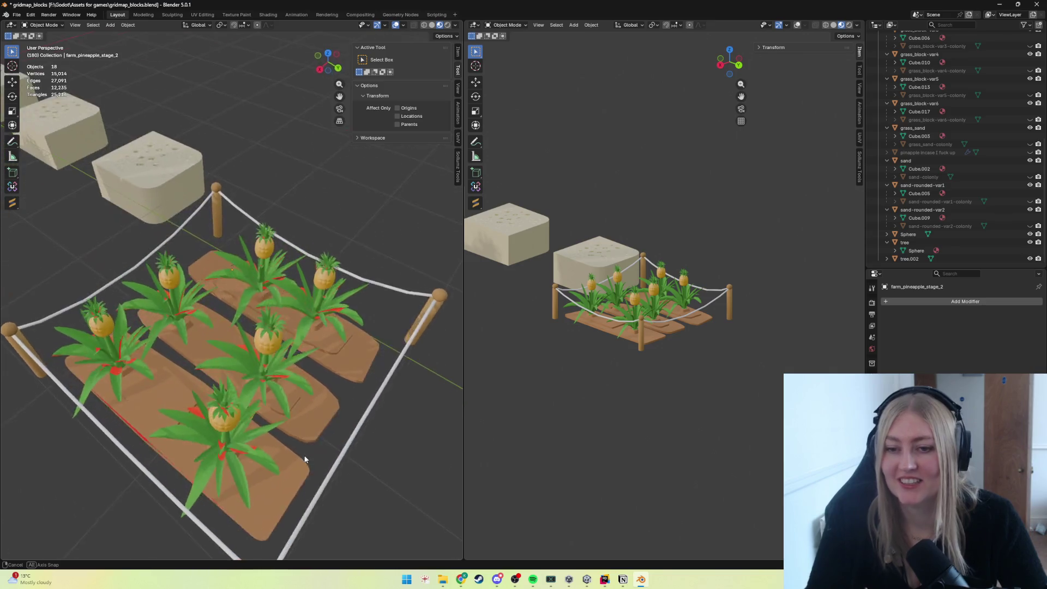
{"action": "mouse_move", "coordinate": [311, 432]}
{"action": "middle_mouse_down"}
{"action": "mouse_move", "coordinate": [334, 431]}
{"action": "mouse_move", "coordinate": [289, 435]}
{"action": "mouse_move", "coordinate": [282, 423]}
{"action": "middle_mouse_up"}
{"action": "scroll", "coordinate": [281, 419], "scroll_direction": "up", "scroll_amount": 3}
{"action": "scroll", "coordinate": [279, 417], "scroll_direction": "down", "scroll_amount": 3}
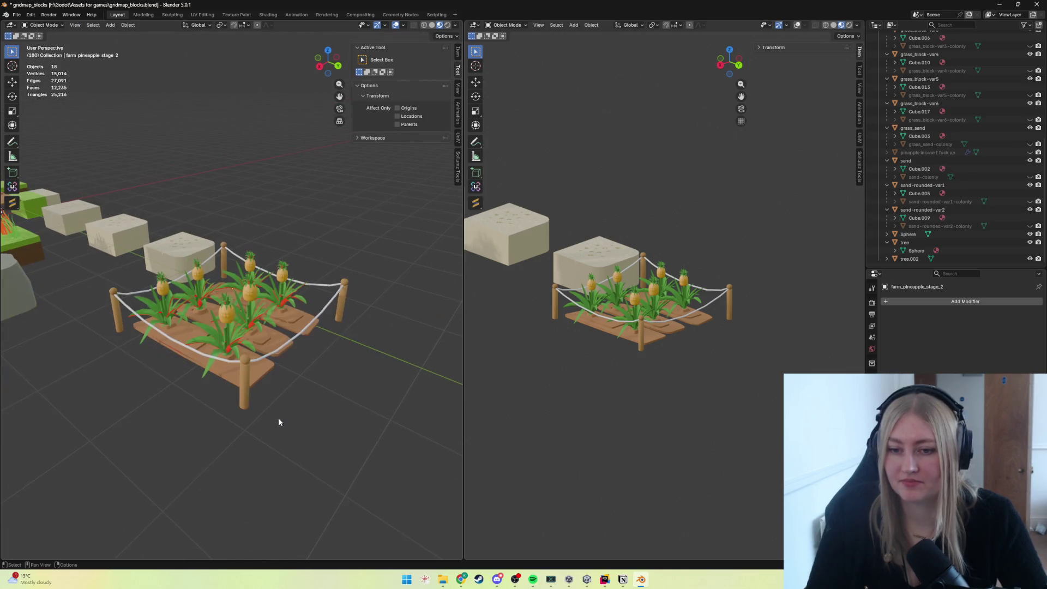
Save the blend file and export the plot over farm_pineapple_stage_2.fbx.
{"action": "left_click", "coordinate": [242, 394]}
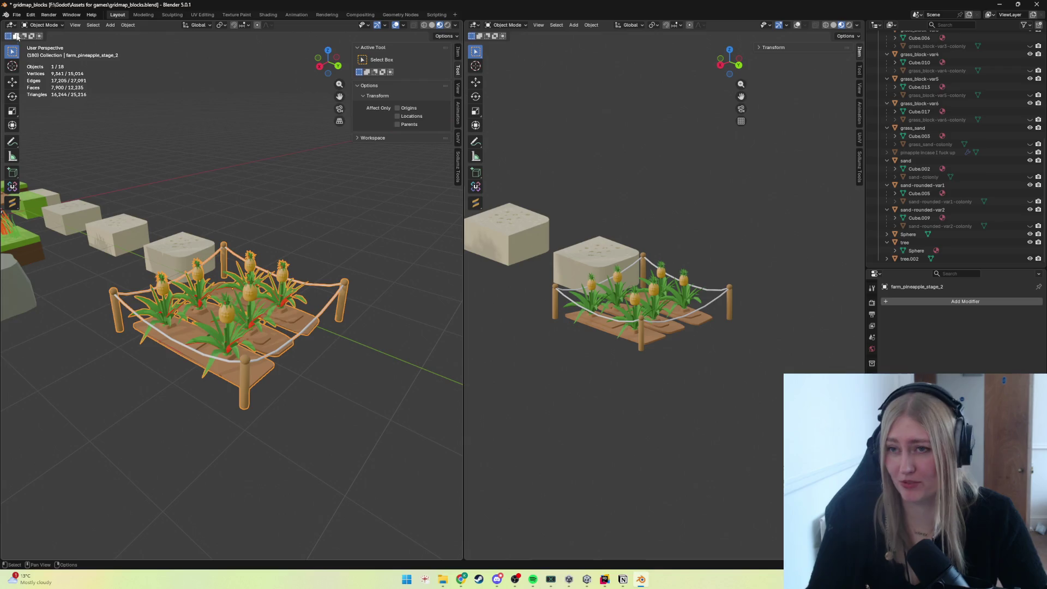
{"action": "left_click", "coordinate": [16, 14]}
{"action": "left_click", "coordinate": [33, 71]}
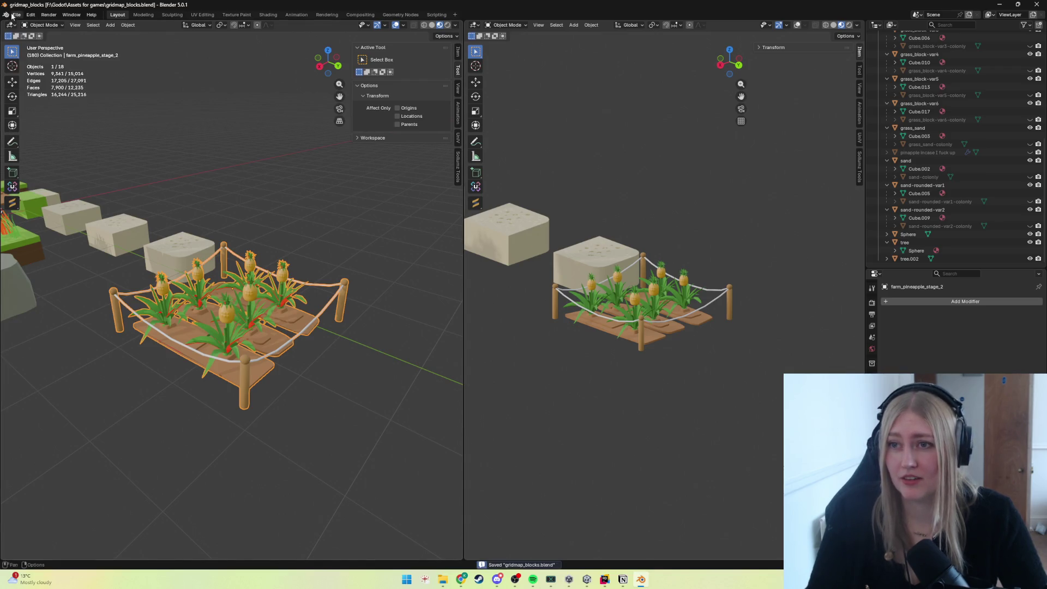
{"action": "left_click", "coordinate": [14, 15]}
{"action": "mouse_move", "coordinate": [31, 139]}
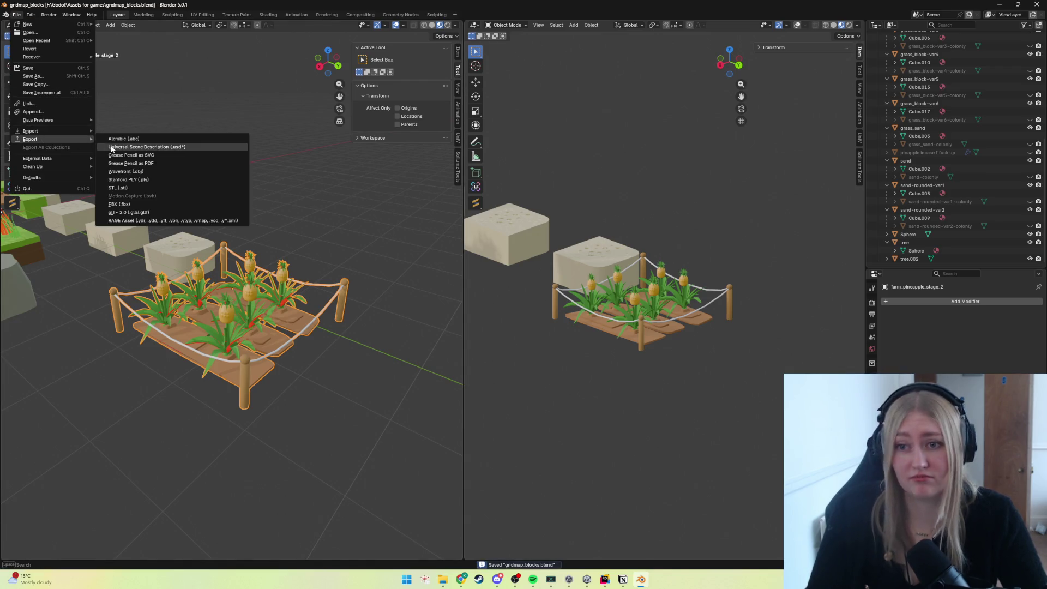
{"action": "left_click", "coordinate": [127, 202]}
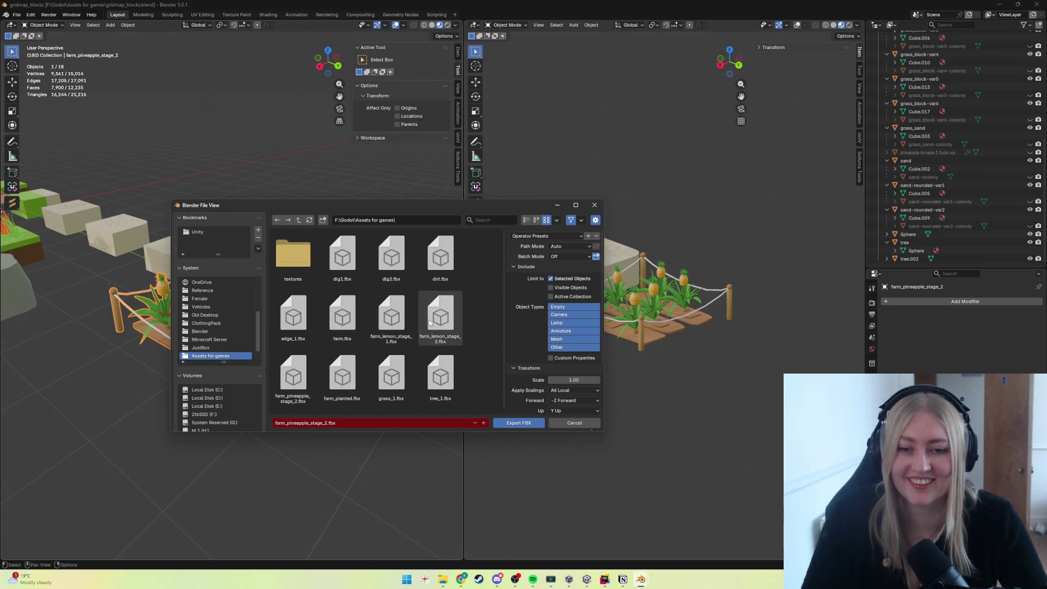
{"action": "left_click", "coordinate": [295, 377]}
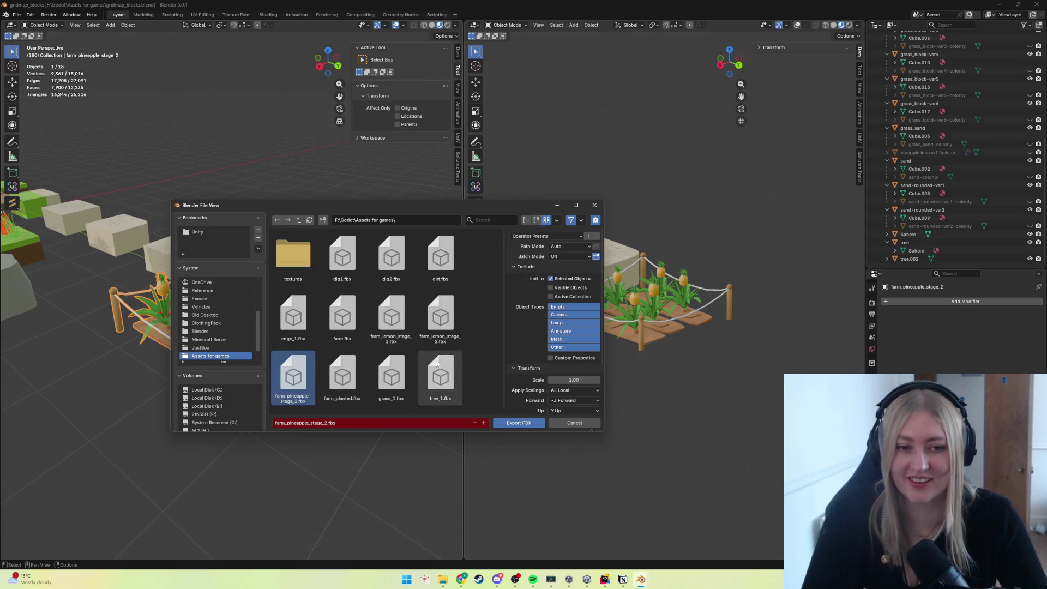
{"action": "left_click", "coordinate": [511, 423]}
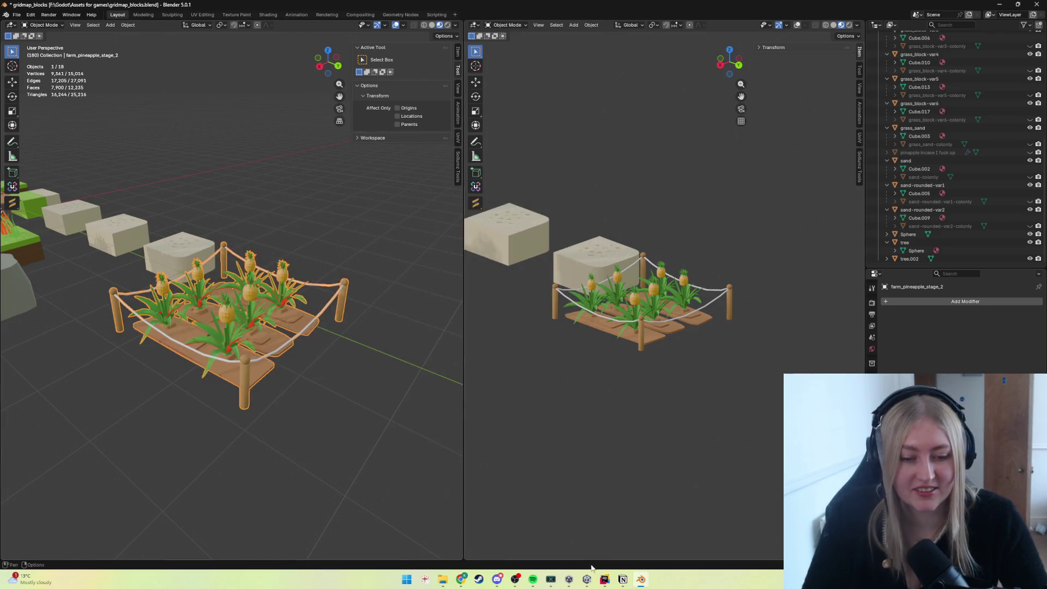
Switch to Unity and select the pineapple plot in the scene.
{"action": "left_click", "coordinate": [586, 579]}
{"action": "left_click", "coordinate": [425, 233]}
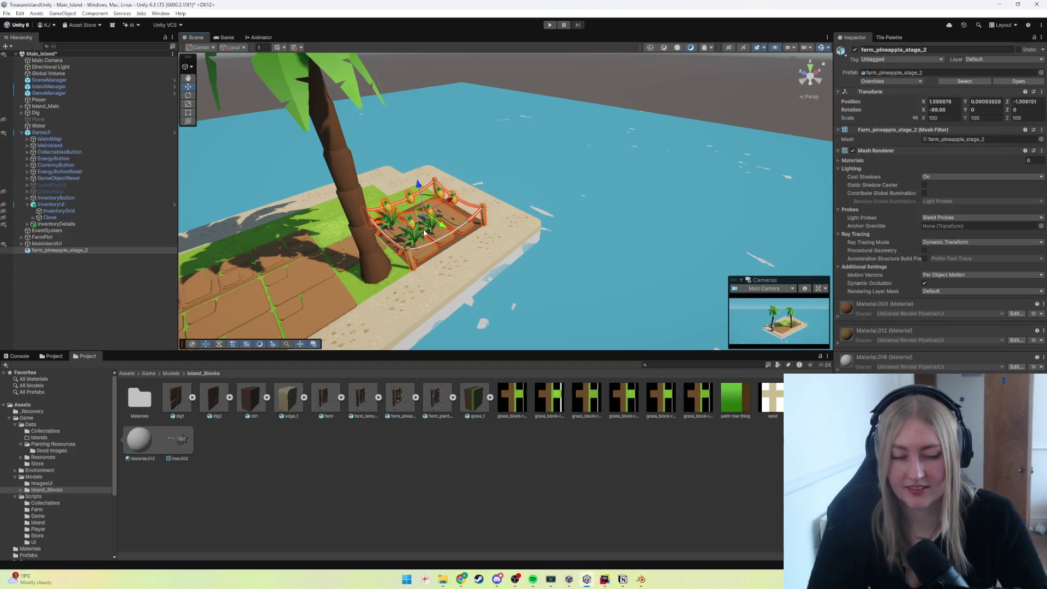
Delete the old farm_pineapple_stage_2 asset and import the newly exported FBX.
{"action": "left_click", "coordinate": [398, 399]}
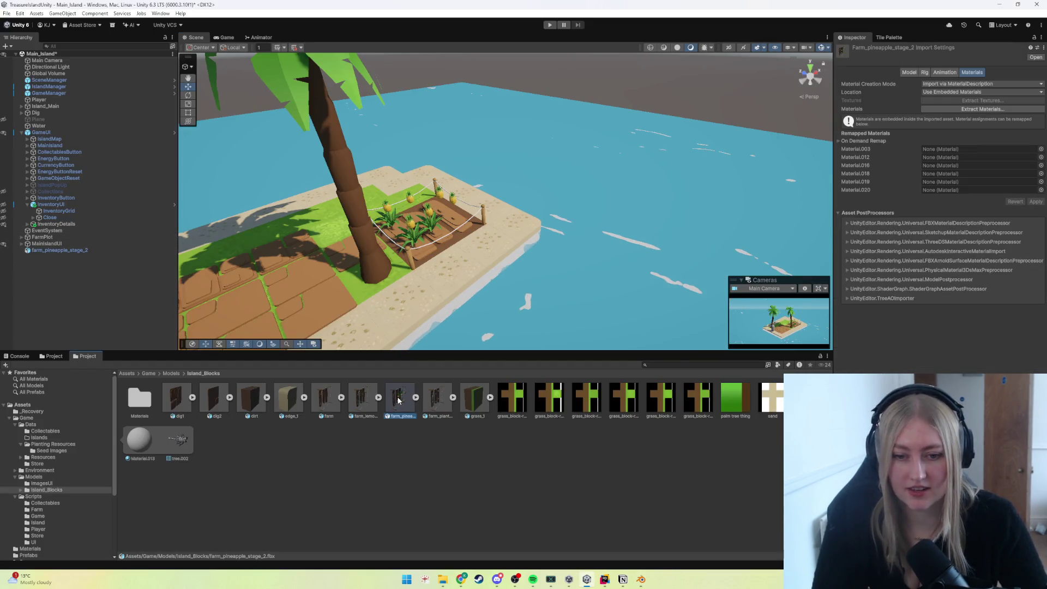
{"action": "key", "text": "Delete"}
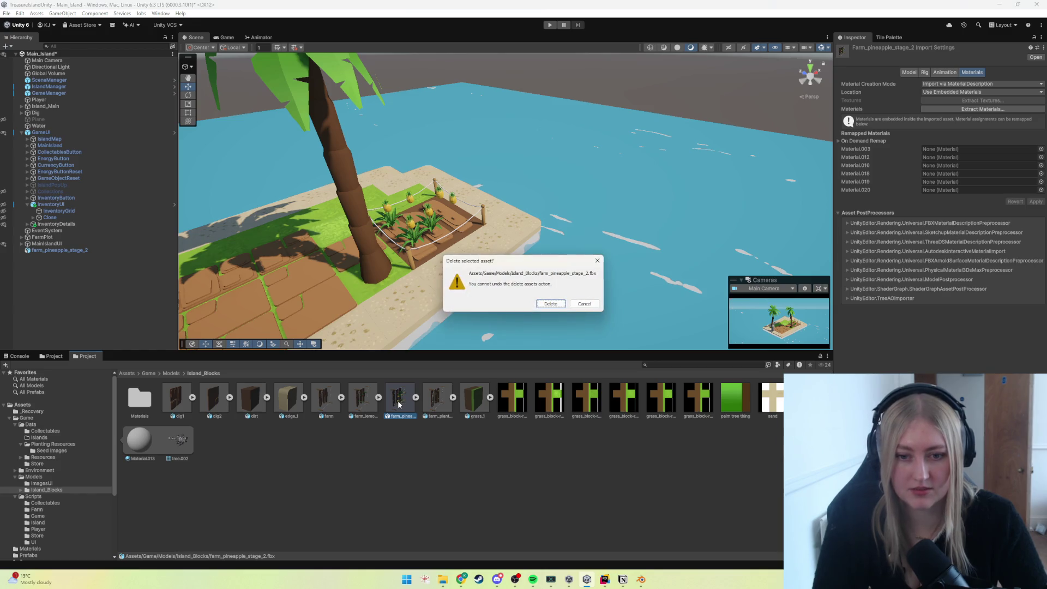
{"action": "left_click", "coordinate": [550, 303]}
{"action": "key", "text": "alt+Tab"}
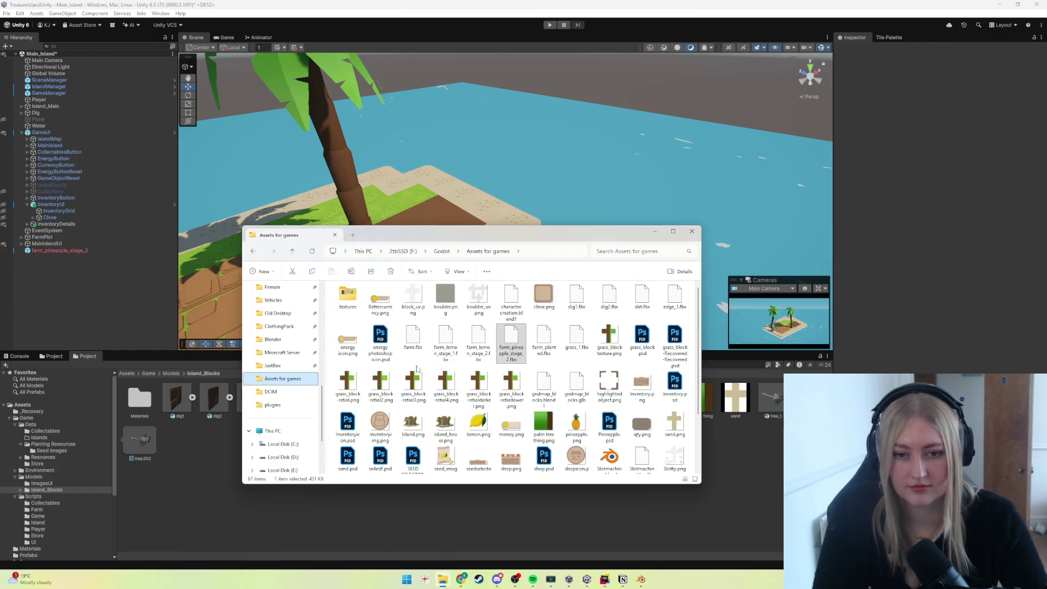
{"action": "left_click", "coordinate": [328, 510]}
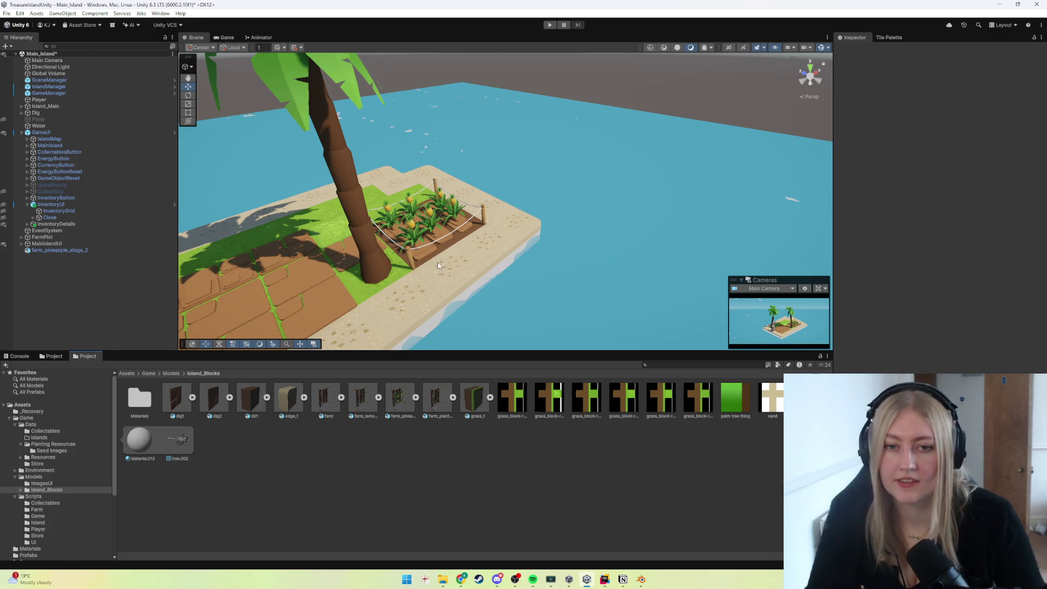
{"action": "scroll", "coordinate": [439, 264], "scroll_direction": "down", "scroll_amount": 3}
View the plot on the island and enter Play Mode to test the pineapple farm.
{"action": "left_click_drag", "start_coordinate": [439, 264], "coordinate": [496, 276], "text": "alt"}
{"action": "scroll", "coordinate": [496, 277], "scroll_direction": "up", "scroll_amount": 4}
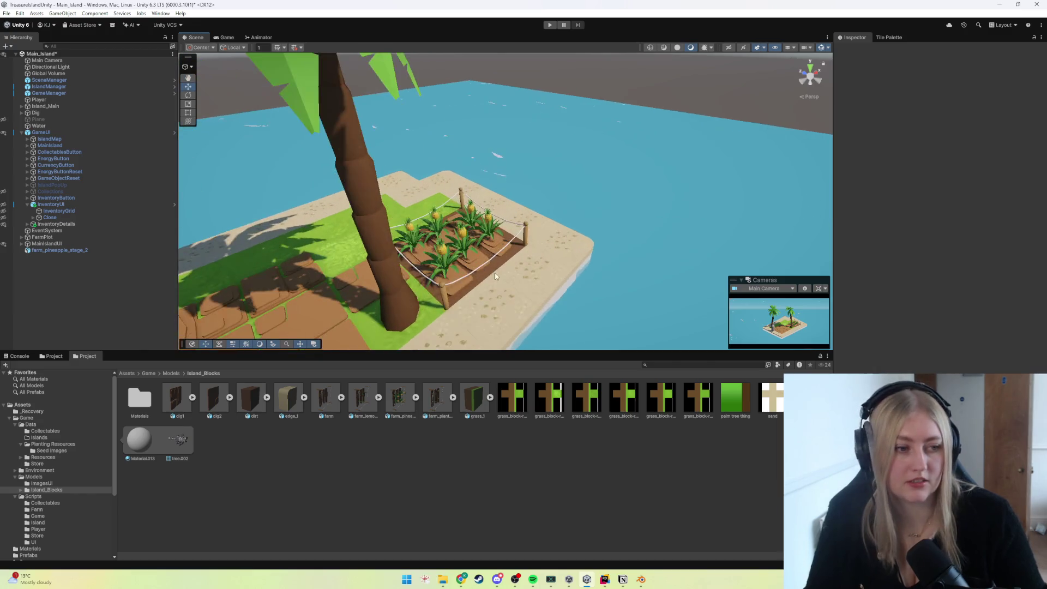
{"action": "scroll", "coordinate": [495, 277], "scroll_direction": "up", "scroll_amount": 2}
{"action": "scroll", "coordinate": [499, 274], "scroll_direction": "up", "scroll_amount": 2}
{"action": "scroll", "coordinate": [503, 272], "scroll_direction": "up", "scroll_amount": 2}
{"action": "scroll", "coordinate": [507, 270], "scroll_direction": "up", "scroll_amount": 2}
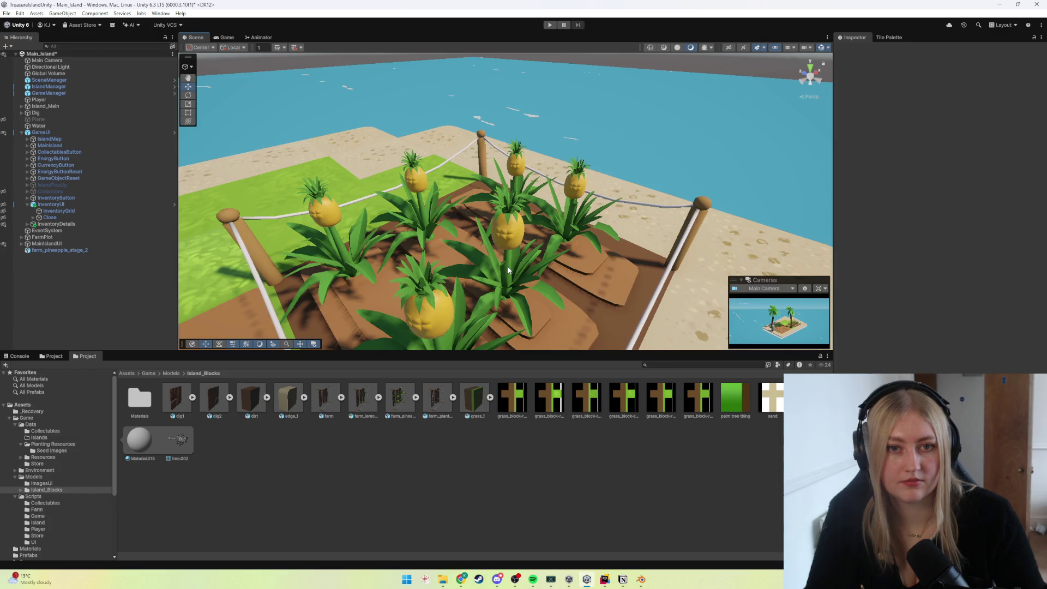
{"action": "scroll", "coordinate": [508, 270], "scroll_direction": "down", "scroll_amount": 5}
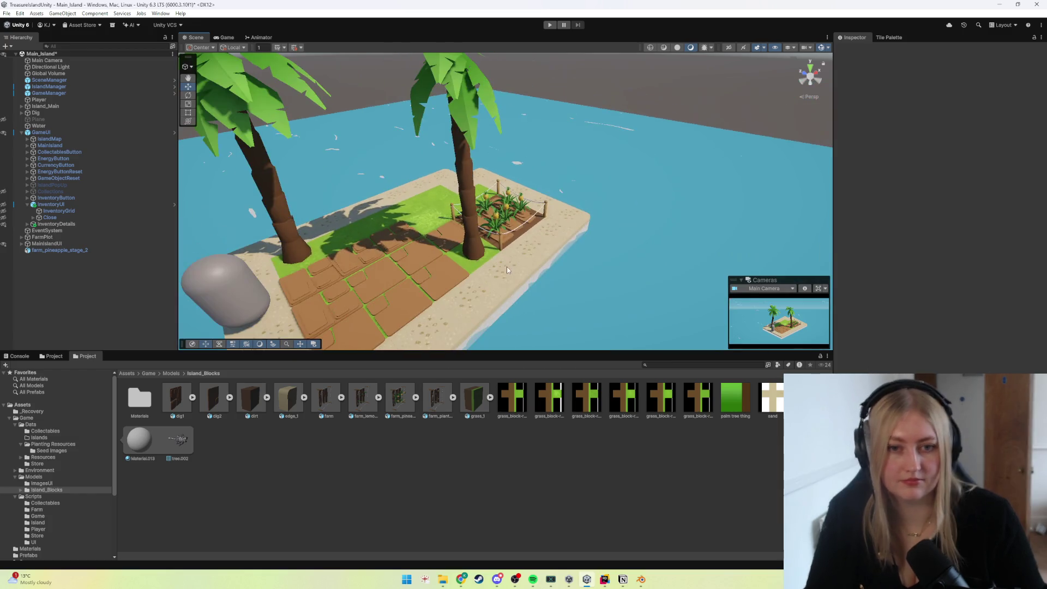
{"action": "scroll", "coordinate": [503, 261], "scroll_direction": "up", "scroll_amount": 1}
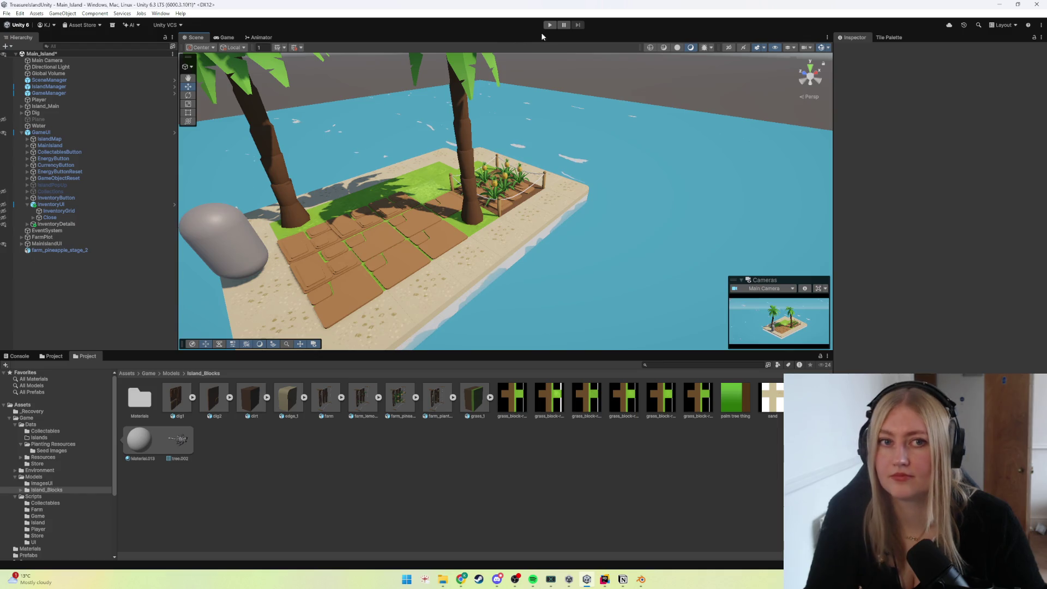
{"action": "left_click", "coordinate": [548, 25]}
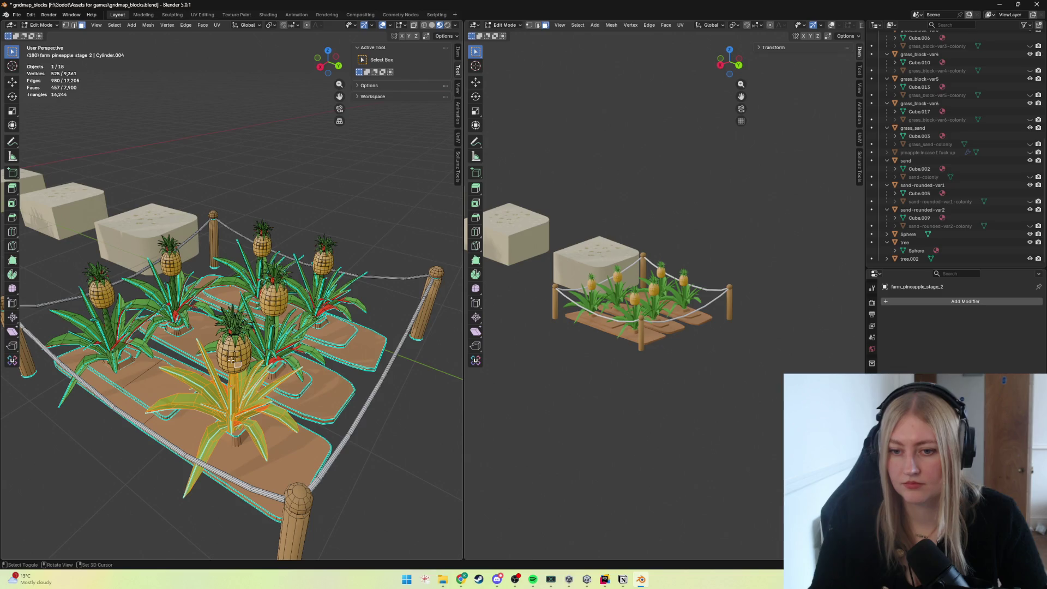
Select the front plant's fruit and leaves and nudge the leaves along the X axis.
{"action": "left_click", "coordinate": [236, 350], "text": "alt"}
{"action": "key", "text": "ctrl+l"}
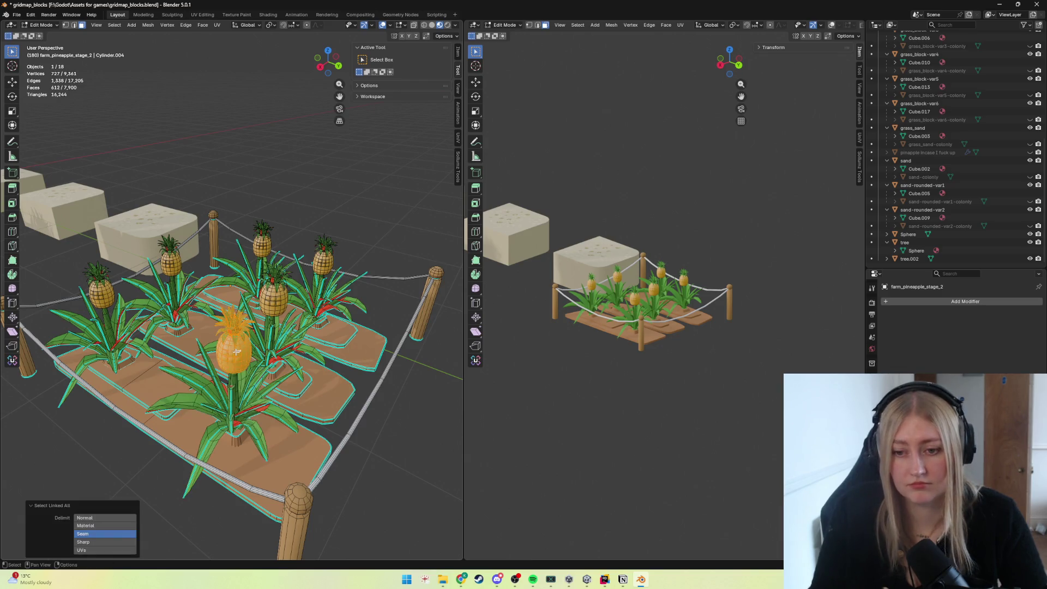
{"action": "left_click", "coordinate": [232, 398]}
{"action": "key", "text": "ctrl+l"}
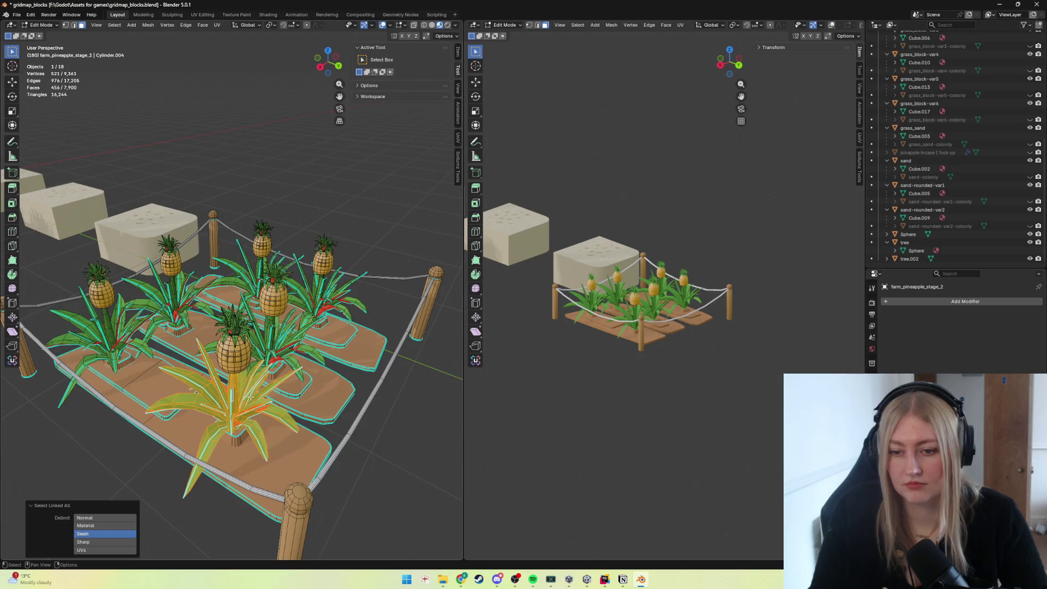
{"action": "middle_click_drag", "start_coordinate": [251, 398], "coordinate": [258, 393]}
{"action": "key", "text": "g"}
{"action": "key", "text": "x"}
{"action": "left_click", "coordinate": [262, 391]}
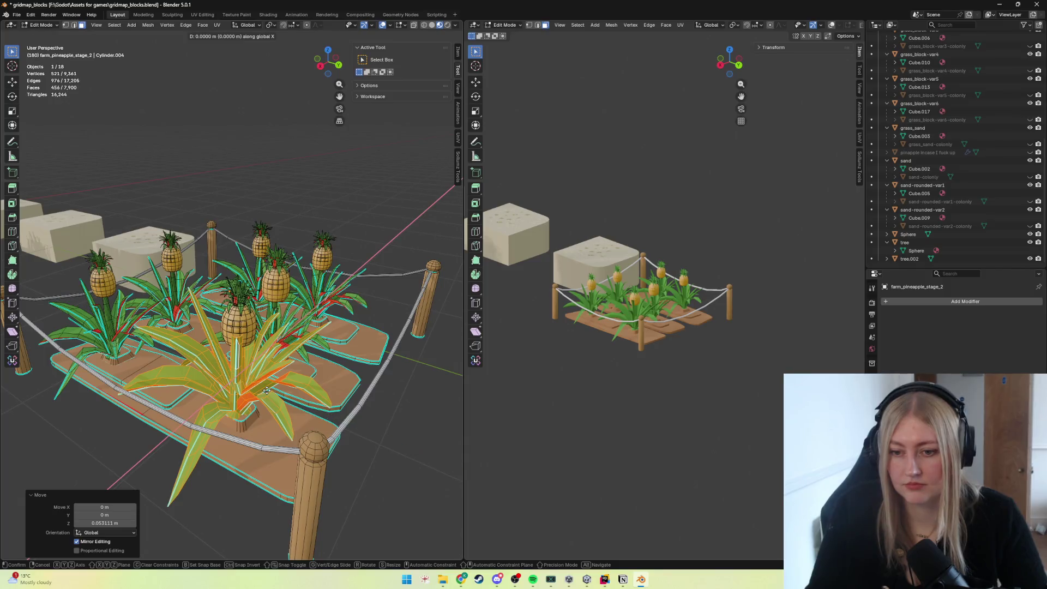
Enlarge the front pineapple, try a vertical move, and undo an accidental deletion.
{"action": "left_click", "coordinate": [249, 328]}
{"action": "key", "text": "ctrl+l"}
{"action": "key", "text": "s"}
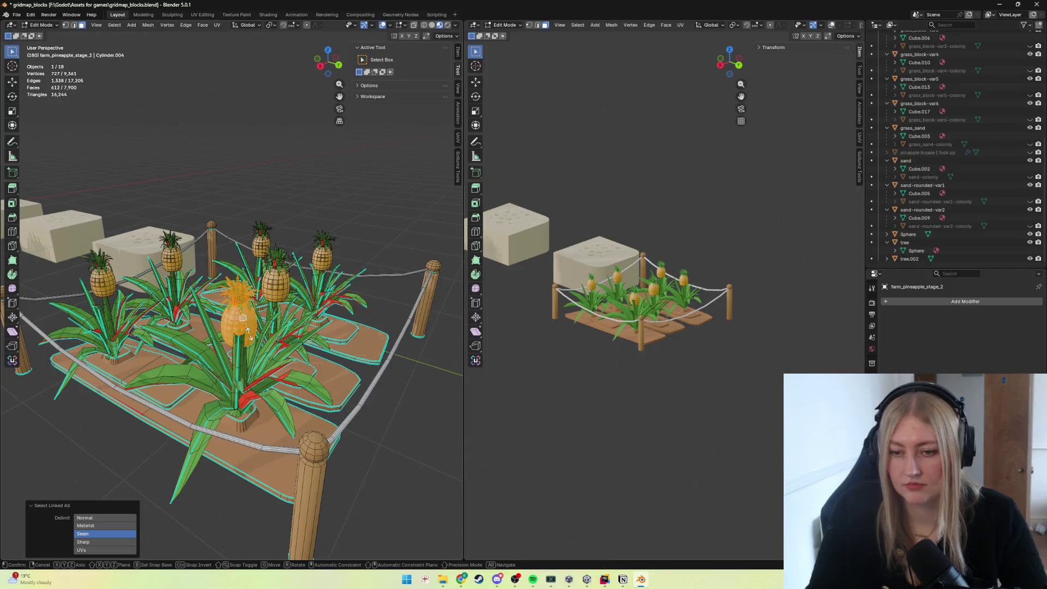
{"action": "left_click", "coordinate": [253, 334]}
{"action": "key", "text": "g"}
{"action": "key", "text": "z"}
{"action": "key", "text": "Escape"}
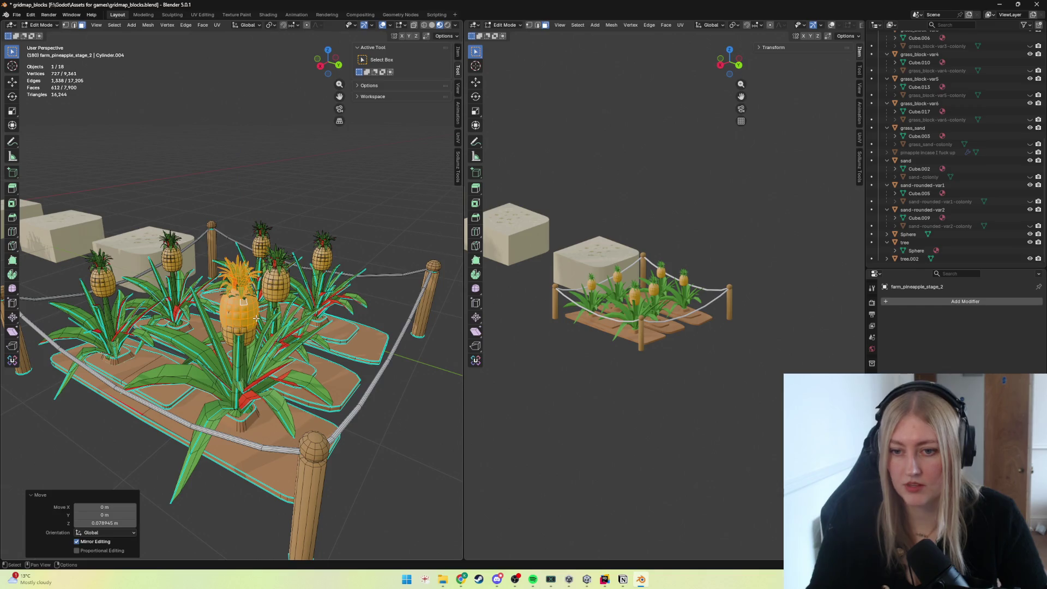
{"action": "key", "text": "x"}
{"action": "left_click", "coordinate": [241, 318]}
{"action": "key", "text": "ctrl+z"}
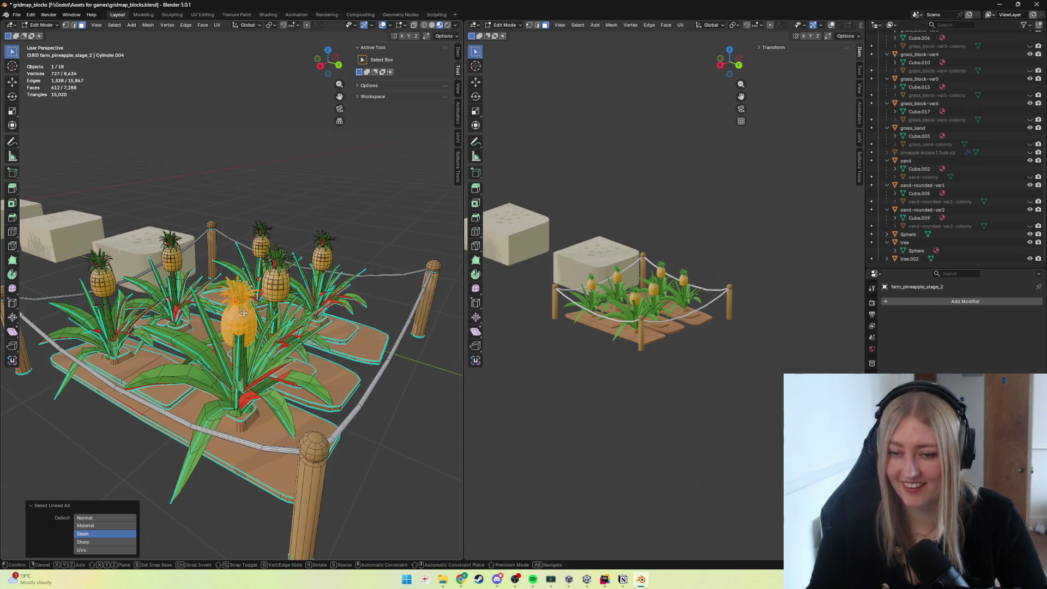
Fine-tune the front pineapple's size, scaling it up then slightly back down.
{"action": "key", "text": "g"}
{"action": "key", "text": "z"}
{"action": "key", "text": "Escape"}
{"action": "key", "text": "s"}
{"action": "left_click", "coordinate": [243, 299]}
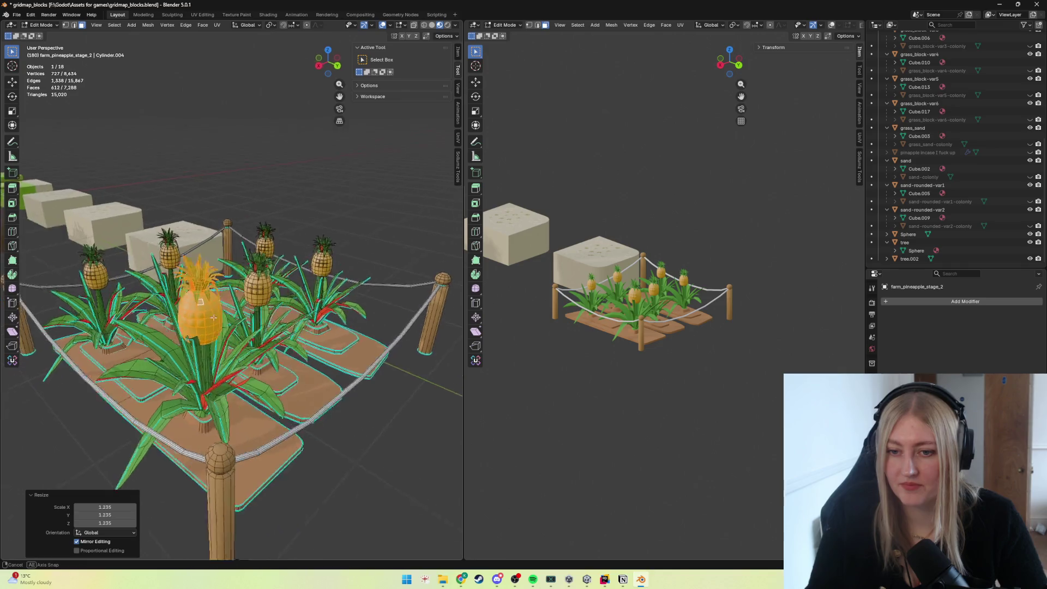
{"action": "mouse_move", "coordinate": [243, 299]}
{"action": "middle_mouse_down"}
{"action": "mouse_move", "coordinate": [196, 318]}
{"action": "mouse_move", "coordinate": [236, 323]}
{"action": "mouse_move", "coordinate": [236, 312]}
{"action": "middle_mouse_up"}
{"action": "key", "text": "g"}
{"action": "key", "text": "Escape"}
{"action": "key", "text": "s"}
{"action": "left_click", "coordinate": [197, 320]}
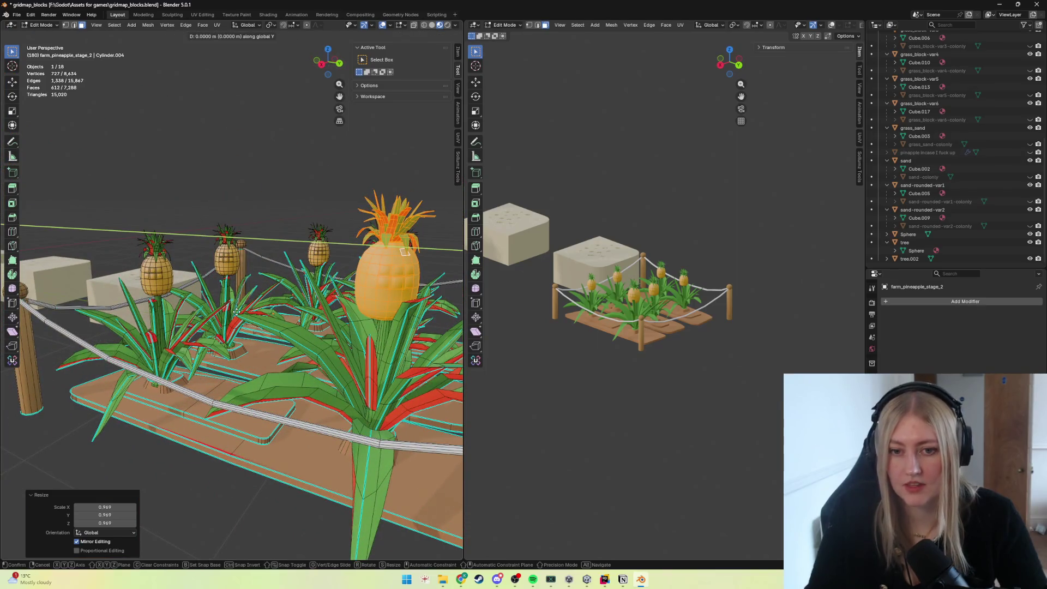
Shift the front pineapple along the X axis, checking it from a low side view.
{"action": "key", "text": "g"}
{"action": "middle_click_drag", "start_coordinate": [236, 312], "coordinate": [189, 327]}
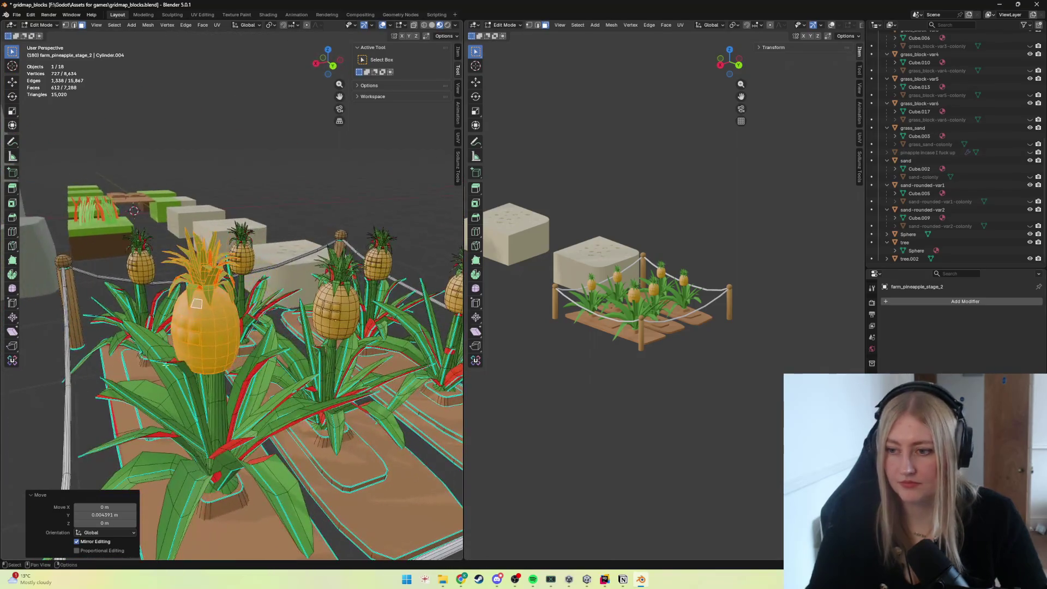
{"action": "key", "text": "g"}
{"action": "key", "text": "x"}
{"action": "left_click", "coordinate": [100, 422]}
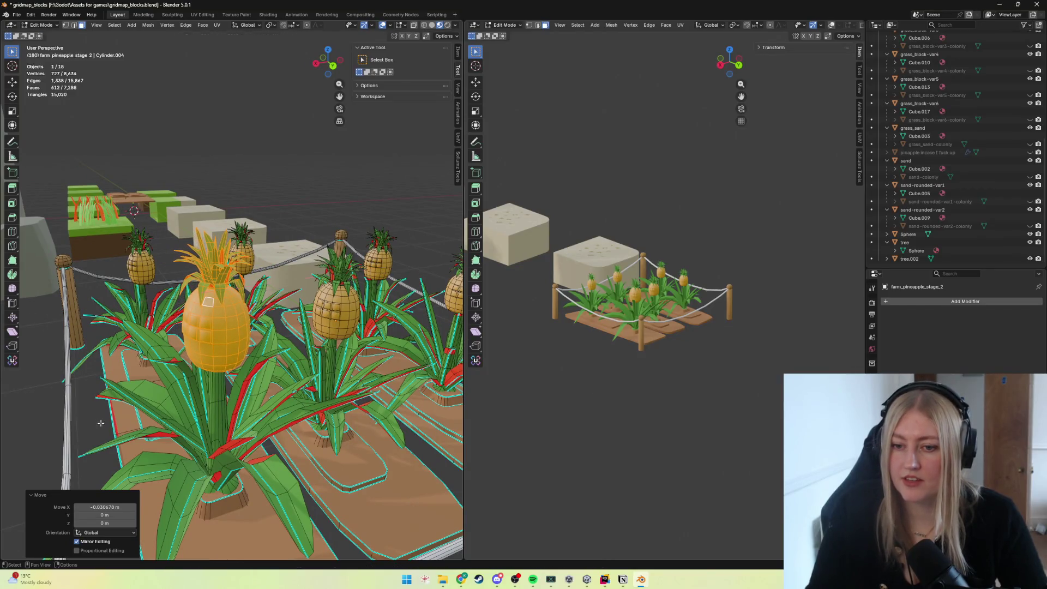
{"action": "mouse_move", "coordinate": [182, 408]}
{"action": "middle_mouse_down"}
{"action": "mouse_move", "coordinate": [272, 375]}
{"action": "mouse_move", "coordinate": [256, 409]}
{"action": "middle_mouse_up"}
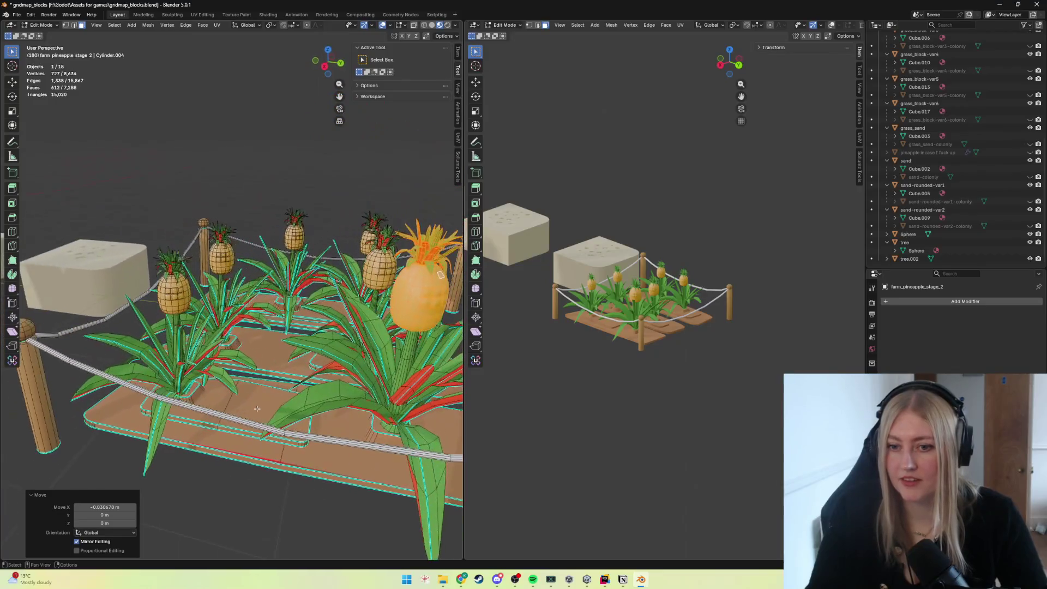
{"action": "middle_click_drag", "start_coordinate": [187, 354], "coordinate": [181, 350]}
Enlarge the left plant, raise it vertically and shift it along the X axis.
{"action": "left_click", "coordinate": [178, 350]}
{"action": "key", "text": "ctrl+l"}
{"action": "key", "text": "s"}
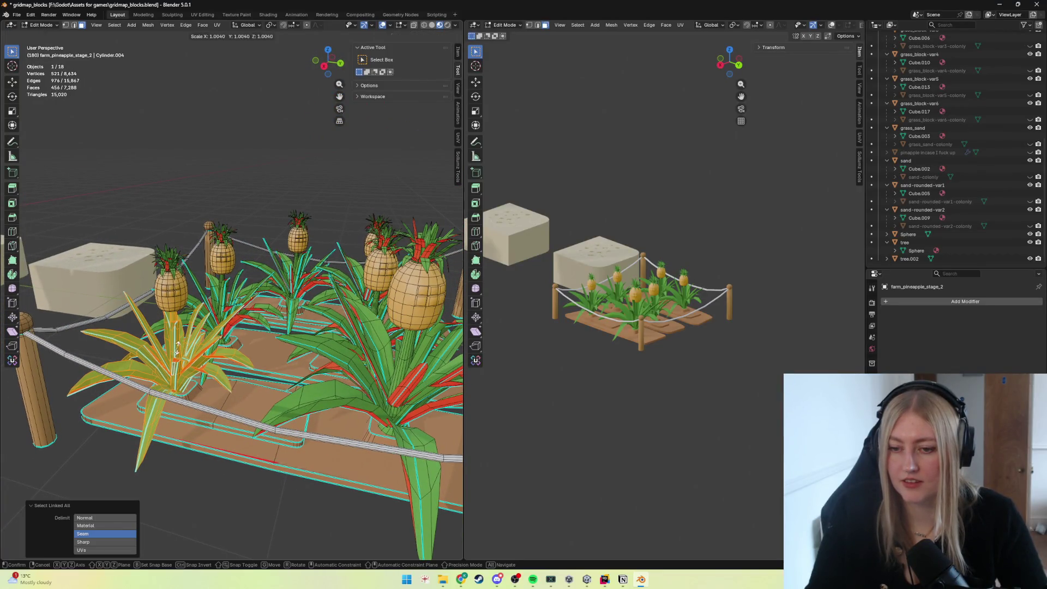
{"action": "left_click", "coordinate": [186, 350]}
{"action": "key", "text": "g"}
{"action": "key", "text": "z"}
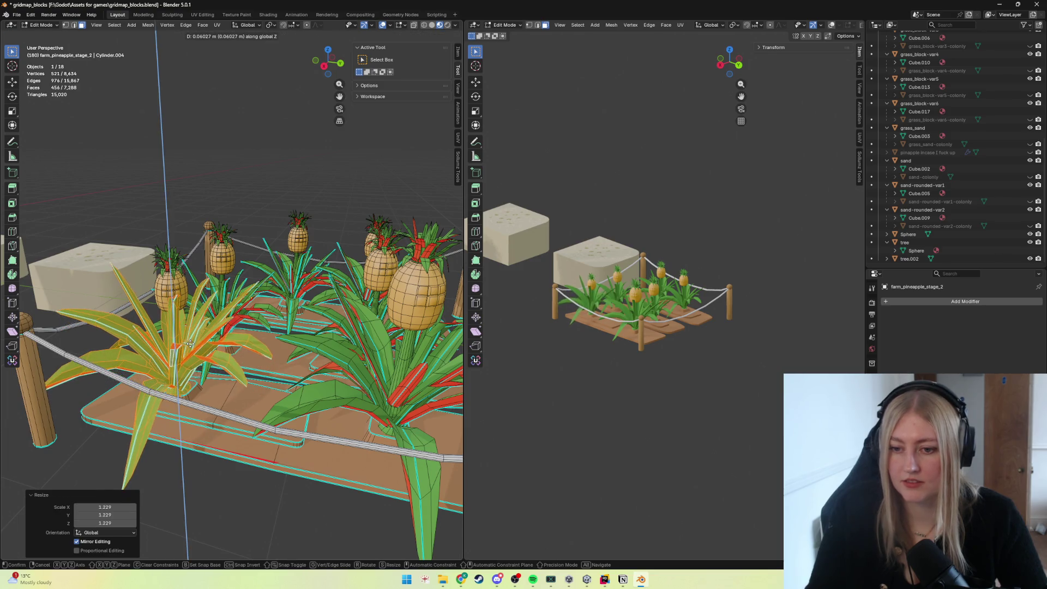
{"action": "left_click", "coordinate": [188, 348]}
{"action": "key", "text": "g"}
{"action": "key", "text": "x"}
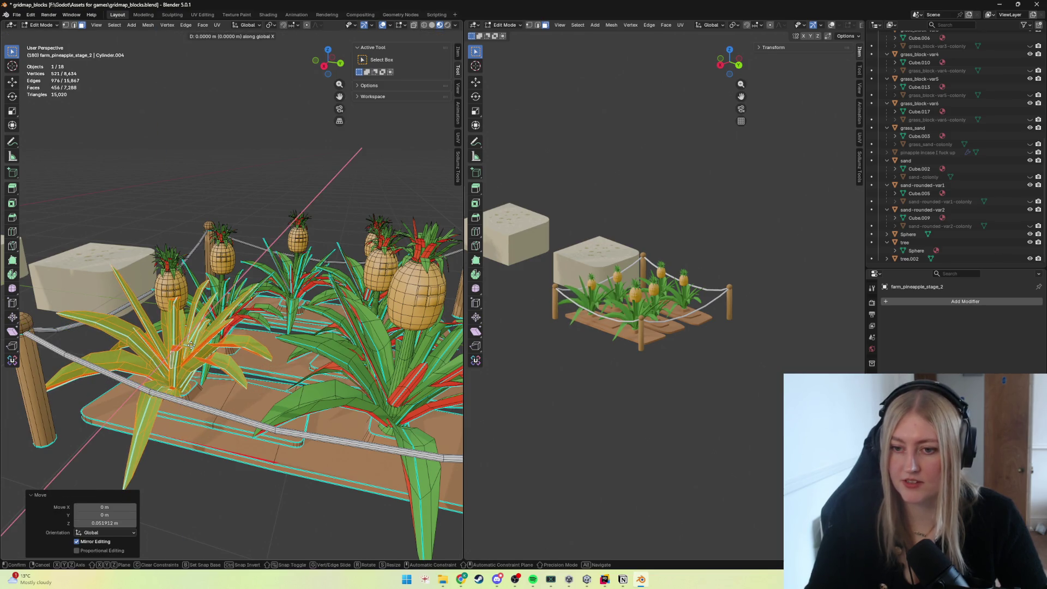
{"action": "left_click", "coordinate": [193, 343]}
{"action": "mouse_move", "coordinate": [194, 344]}
{"action": "middle_mouse_down"}
{"action": "mouse_move", "coordinate": [199, 337]}
{"action": "mouse_move", "coordinate": [182, 319]}
{"action": "mouse_move", "coordinate": [224, 321]}
{"action": "middle_mouse_up"}
Nudge another pineapple piece along X and Y so it sits better in the bed.
{"action": "key", "text": "ctrl+l"}
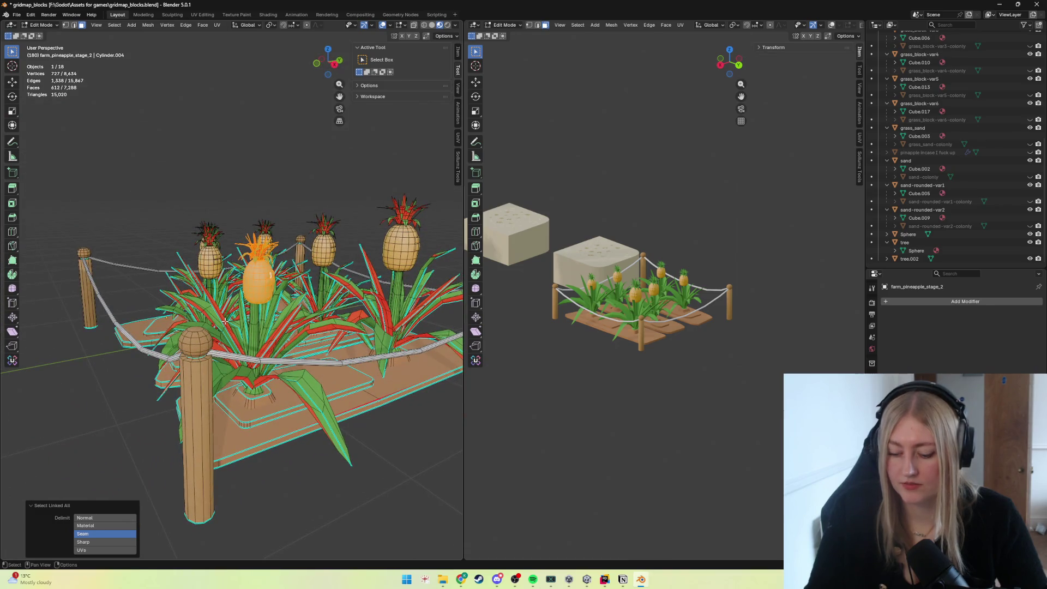
{"action": "key", "text": "g"}
{"action": "key", "text": "x"}
{"action": "left_click", "coordinate": [223, 319]}
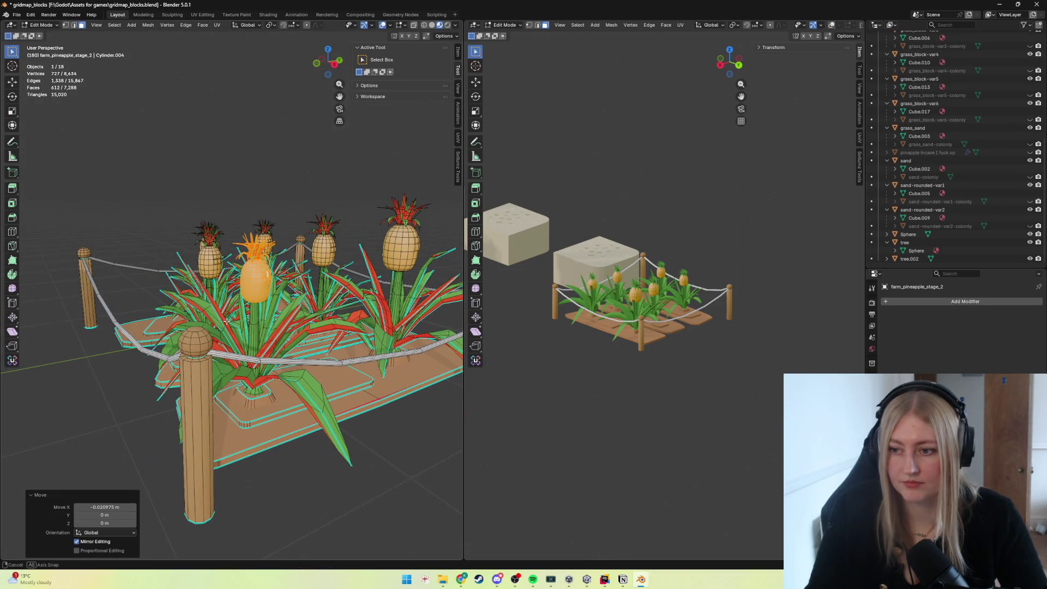
{"action": "mouse_move", "coordinate": [223, 320]}
{"action": "middle_mouse_down"}
{"action": "mouse_move", "coordinate": [223, 287]}
{"action": "mouse_move", "coordinate": [203, 370]}
{"action": "mouse_move", "coordinate": [222, 345]}
{"action": "mouse_move", "coordinate": [281, 390]}
{"action": "mouse_move", "coordinate": [259, 368]}
{"action": "middle_mouse_up"}
{"action": "key", "text": "g"}
{"action": "key", "text": "y"}
{"action": "key", "text": "Escape"}
{"action": "key", "text": "g"}
{"action": "key", "text": "x"}
{"action": "left_click", "coordinate": [224, 311]}
{"action": "scroll", "coordinate": [223, 345], "scroll_direction": "down", "scroll_amount": 3}
Save the blend file and export the bed as farm_pineapple_stage_2.fbx to the game assets folder.
{"action": "key", "text": "Tab"}
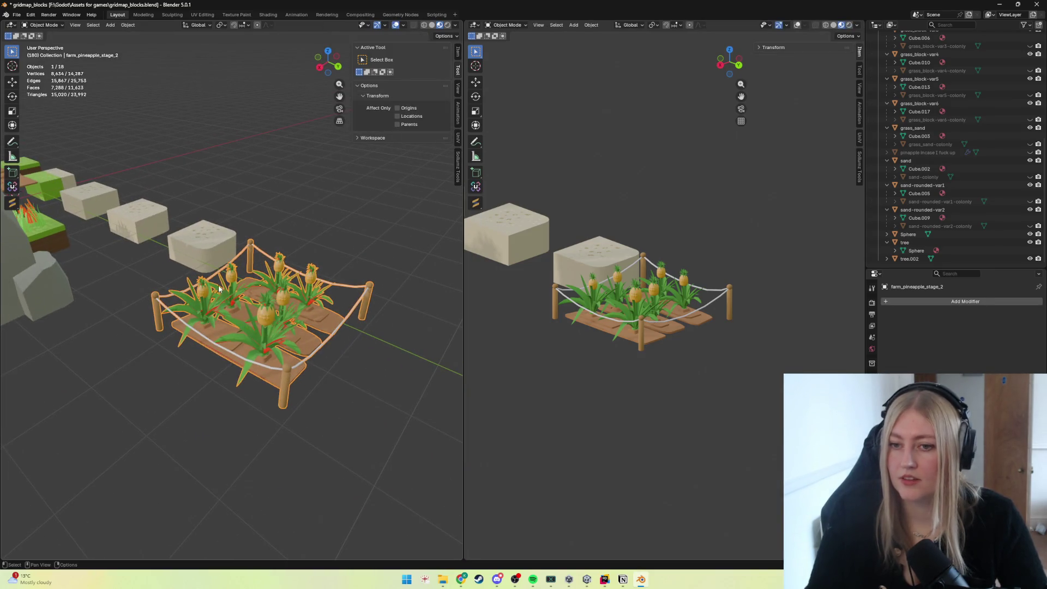
{"action": "key", "text": "ctrl+s"}
{"action": "left_click", "coordinate": [15, 15]}
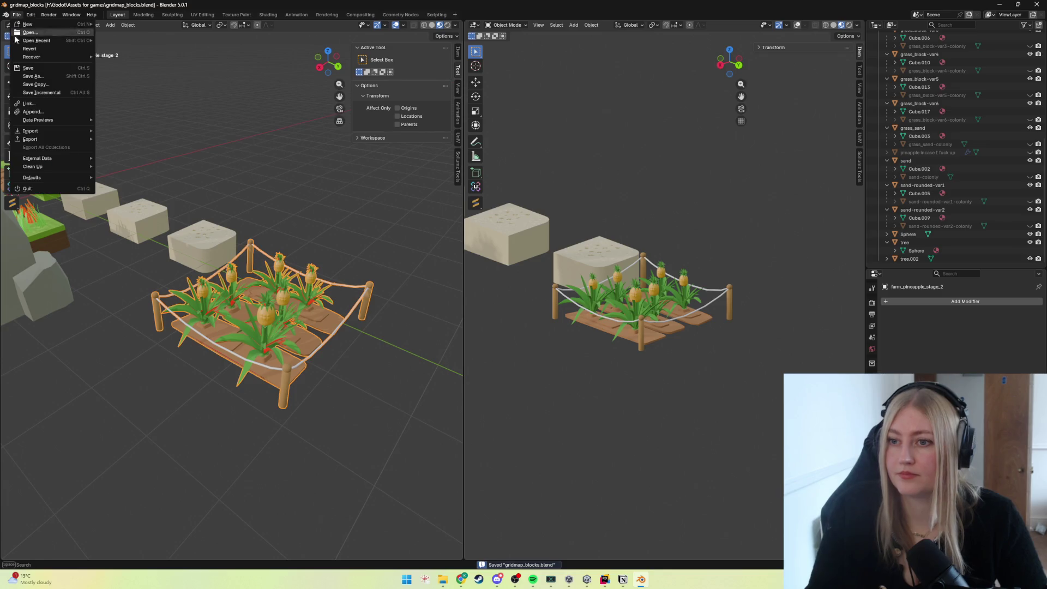
{"action": "mouse_move", "coordinate": [31, 139]}
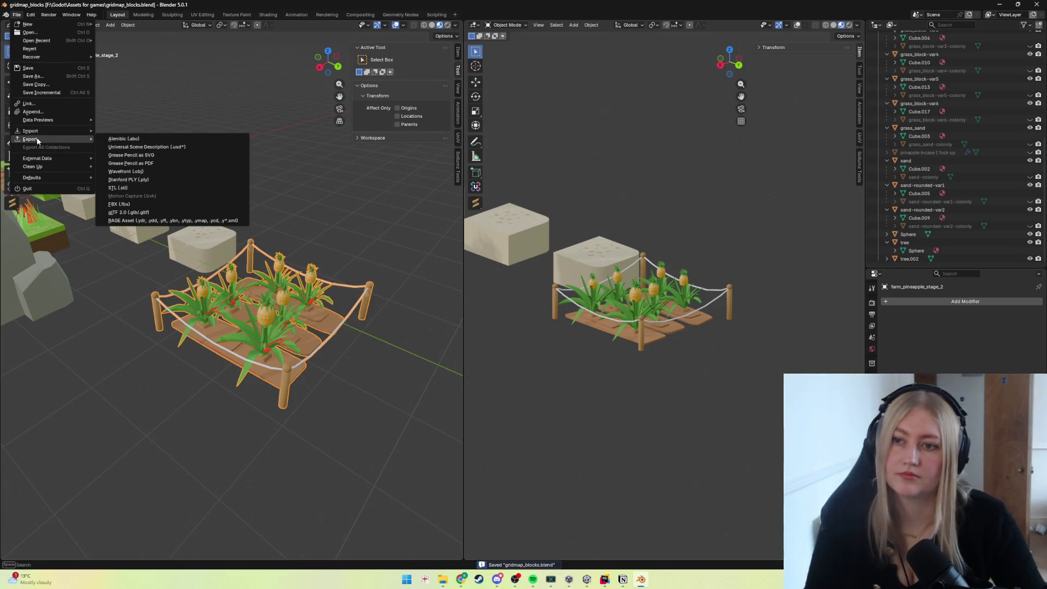
{"action": "left_click", "coordinate": [123, 207]}
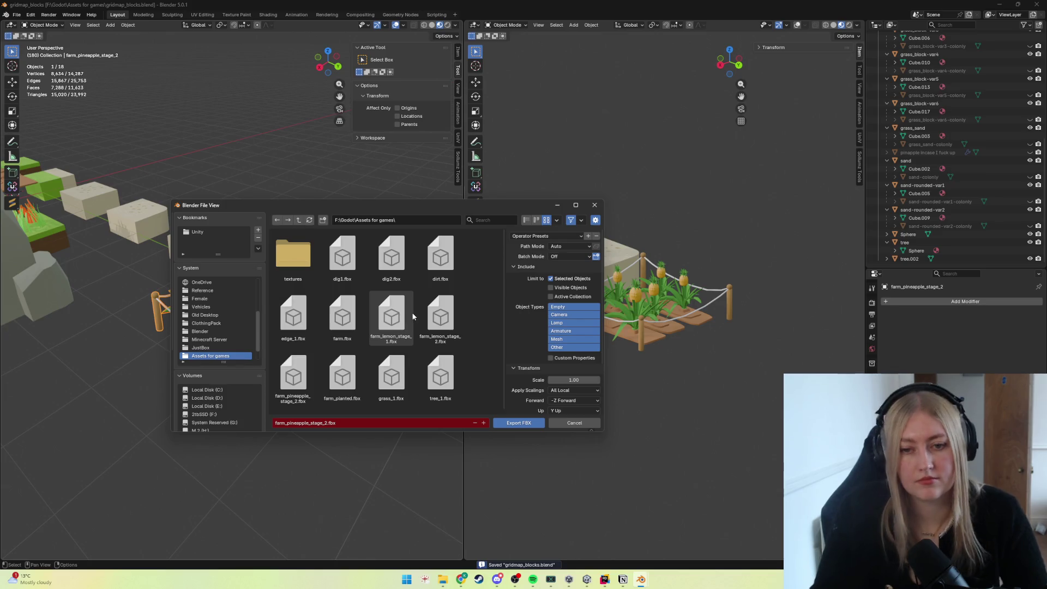
{"action": "left_click", "coordinate": [293, 378]}
{"action": "left_click", "coordinate": [519, 422]}
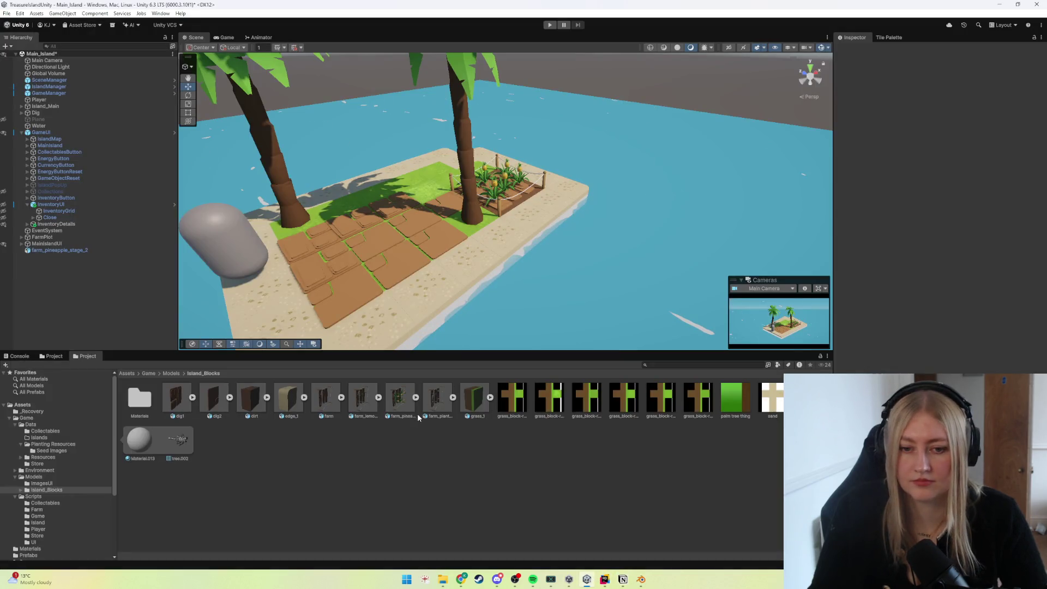
{"action": "left_click", "coordinate": [399, 402]}
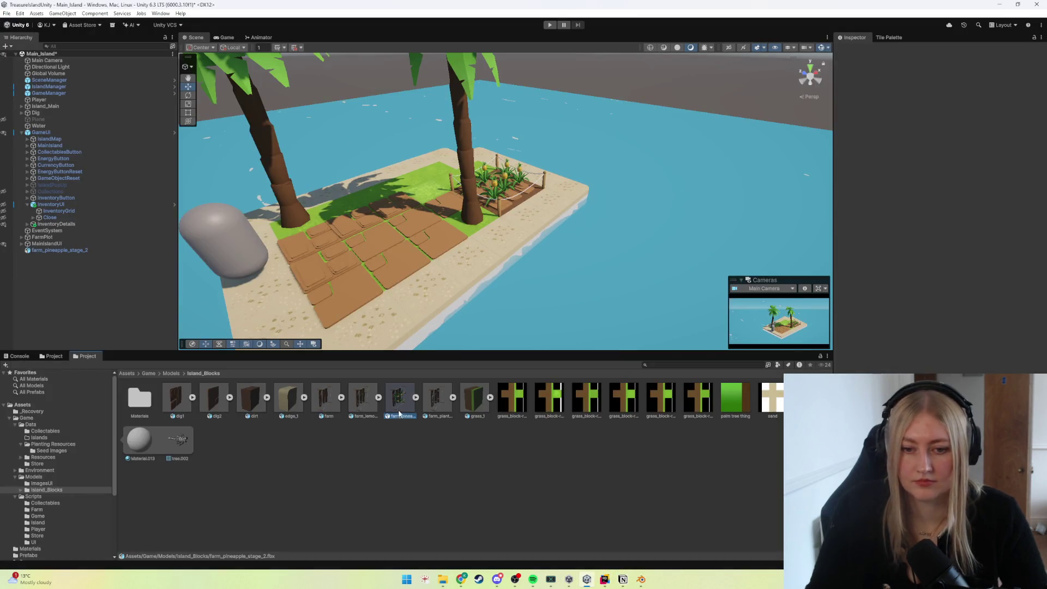
Delete the old farm_pineapple_stage_2 asset and import the new FBX into Island_Blocks.
{"action": "key", "text": "Delete"}
{"action": "left_click", "coordinate": [550, 304]}
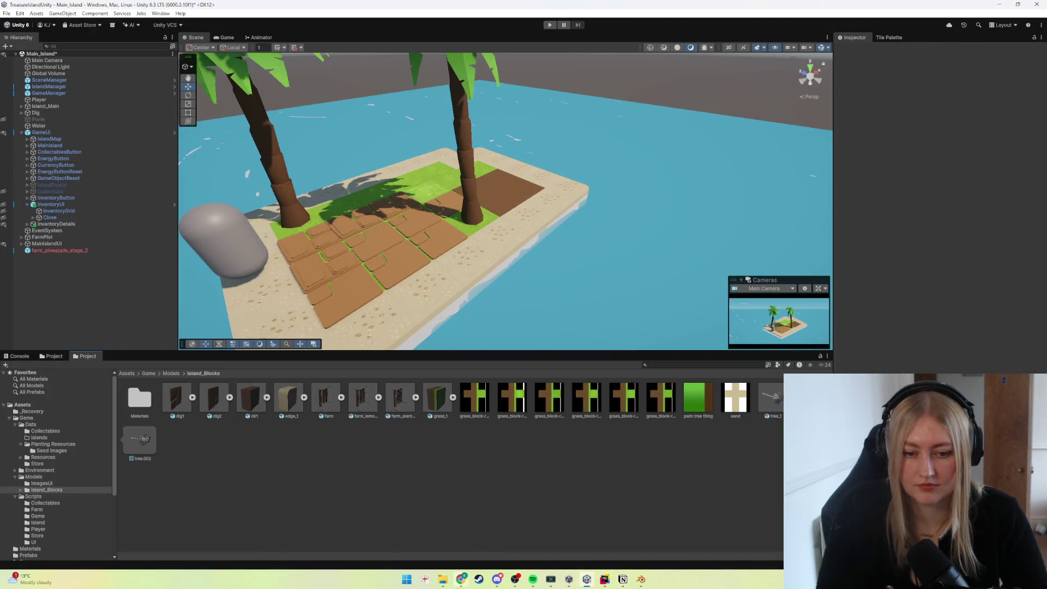
{"action": "left_click", "coordinate": [442, 580]}
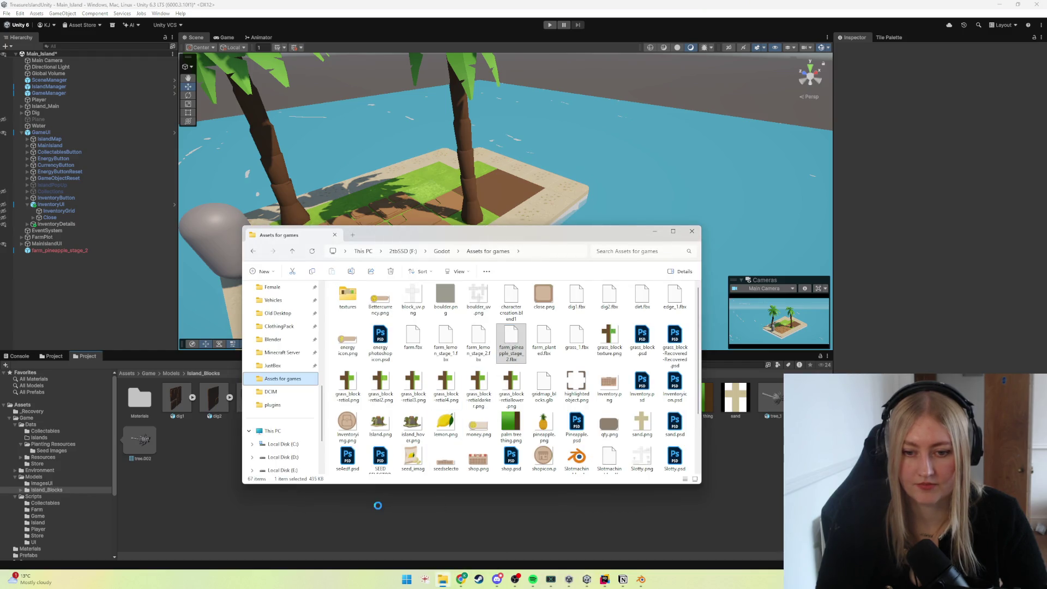
{"action": "left_click", "coordinate": [378, 517]}
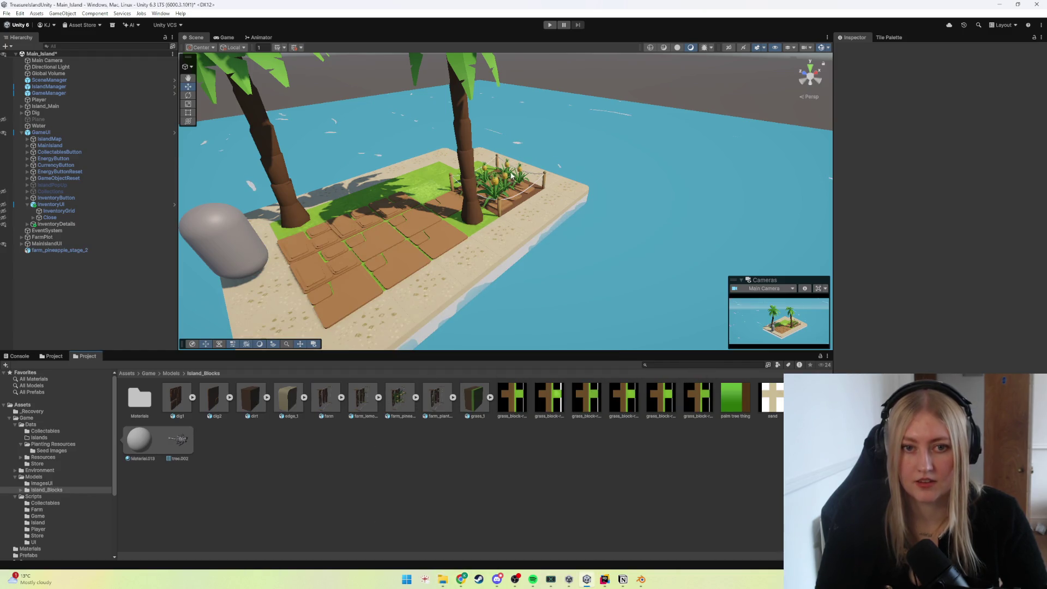
{"action": "scroll", "coordinate": [490, 207], "scroll_direction": "up", "scroll_amount": 5}
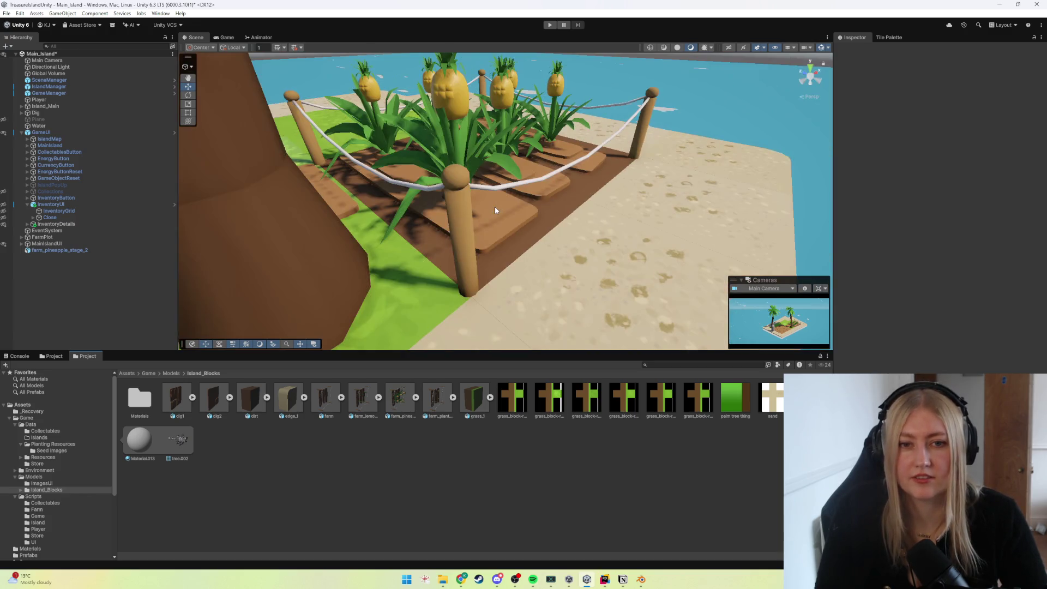
{"action": "scroll", "coordinate": [495, 206], "scroll_direction": "up", "scroll_amount": 3}
{"action": "scroll", "coordinate": [495, 210], "scroll_direction": "down", "scroll_amount": 5}
{"action": "scroll", "coordinate": [581, 302], "scroll_direction": "up", "scroll_amount": 2}
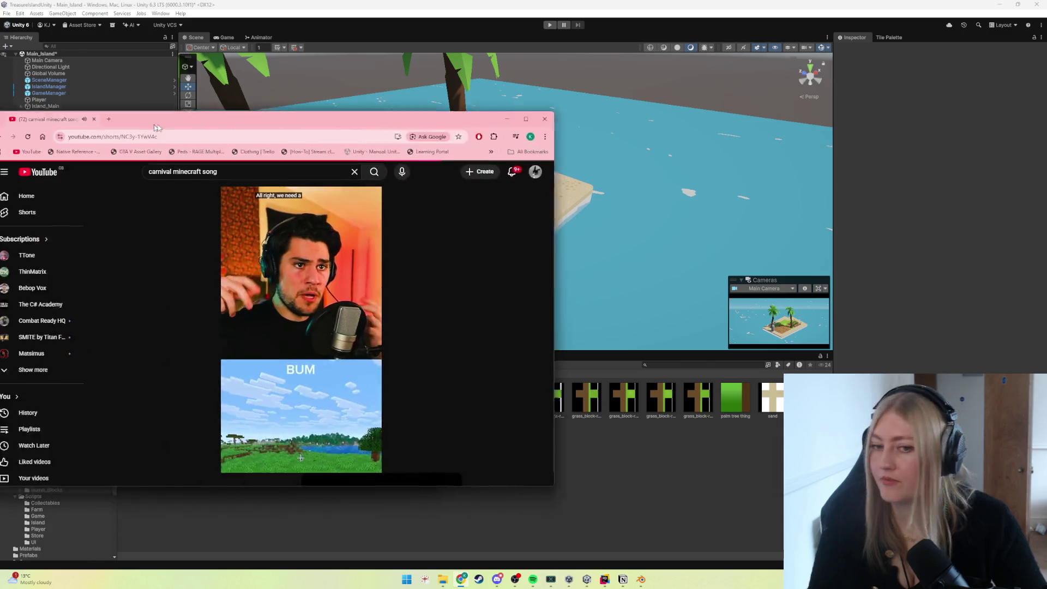
Drag the YouTube Shorts window to the centre, then aside so the island scene shows.
{"action": "left_click_drag", "start_coordinate": [327, 111], "coordinate": [466, 94]}
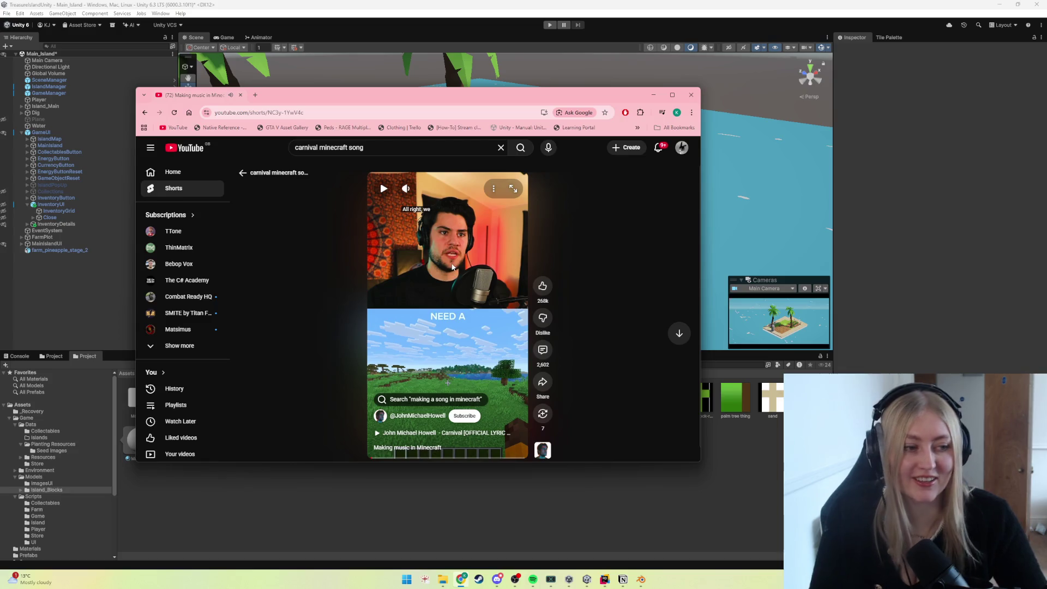
{"action": "left_click_drag", "start_coordinate": [399, 97], "coordinate": [0, 131]}
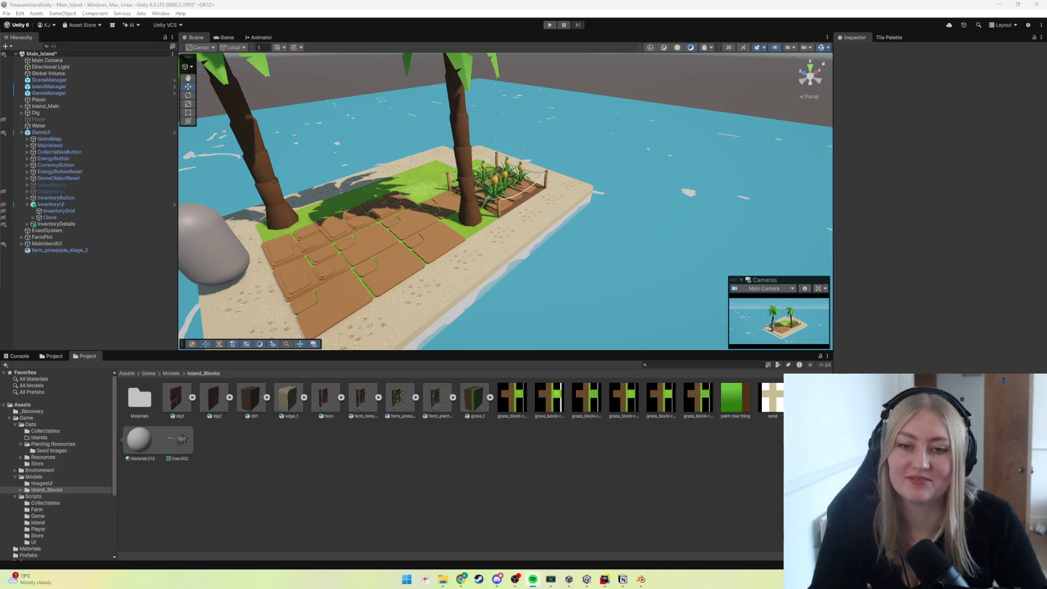
Select farm_pineapple_stage_2 in the scene, enlarge the Scene view, and switch to Blender.
{"action": "left_click", "coordinate": [483, 200]}
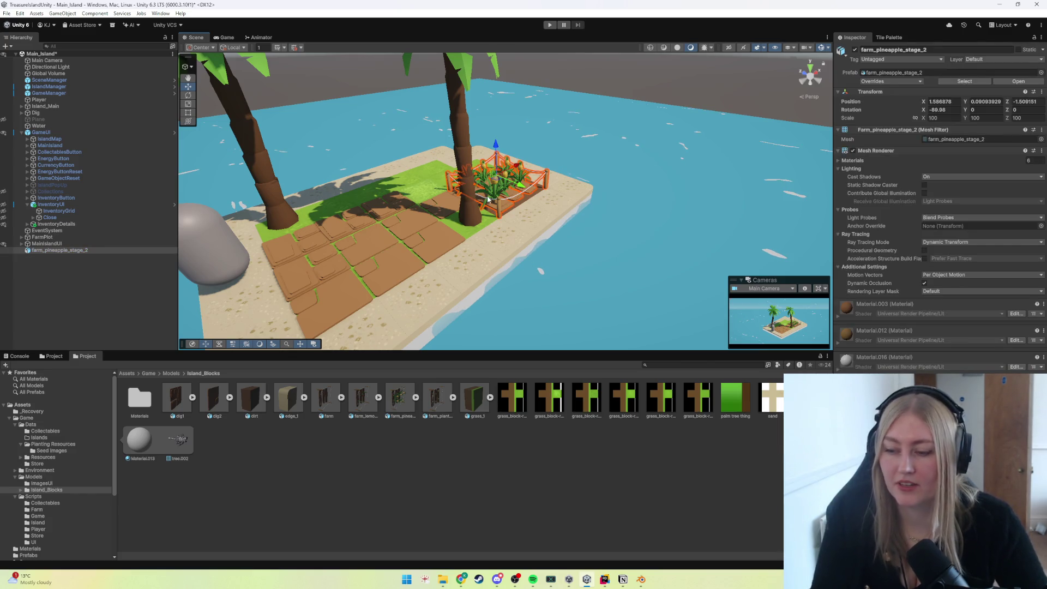
{"action": "left_click_drag", "start_coordinate": [413, 352], "coordinate": [413, 370]}
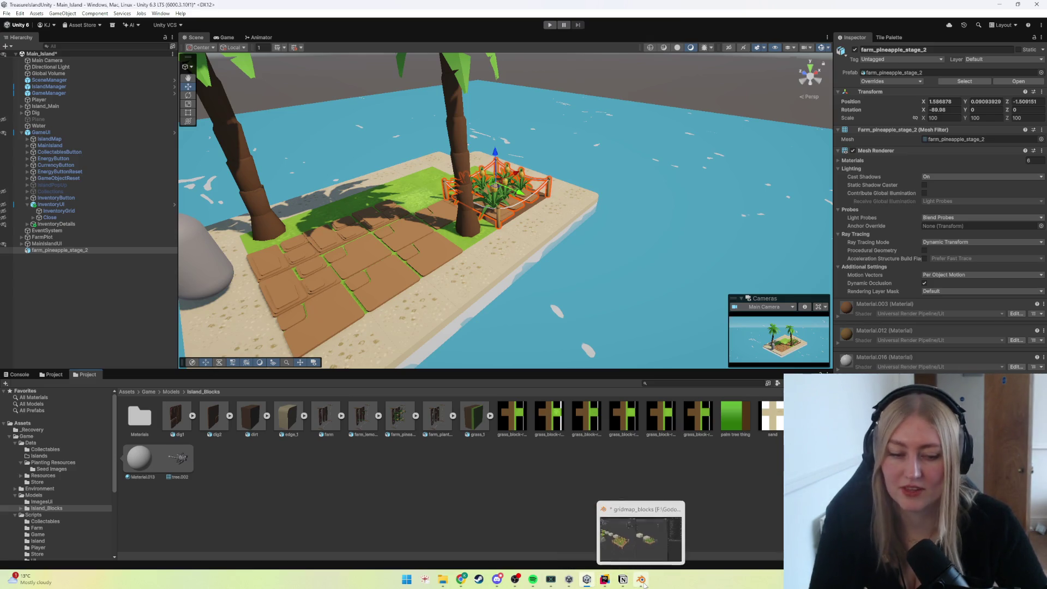
{"action": "left_click", "coordinate": [640, 531]}
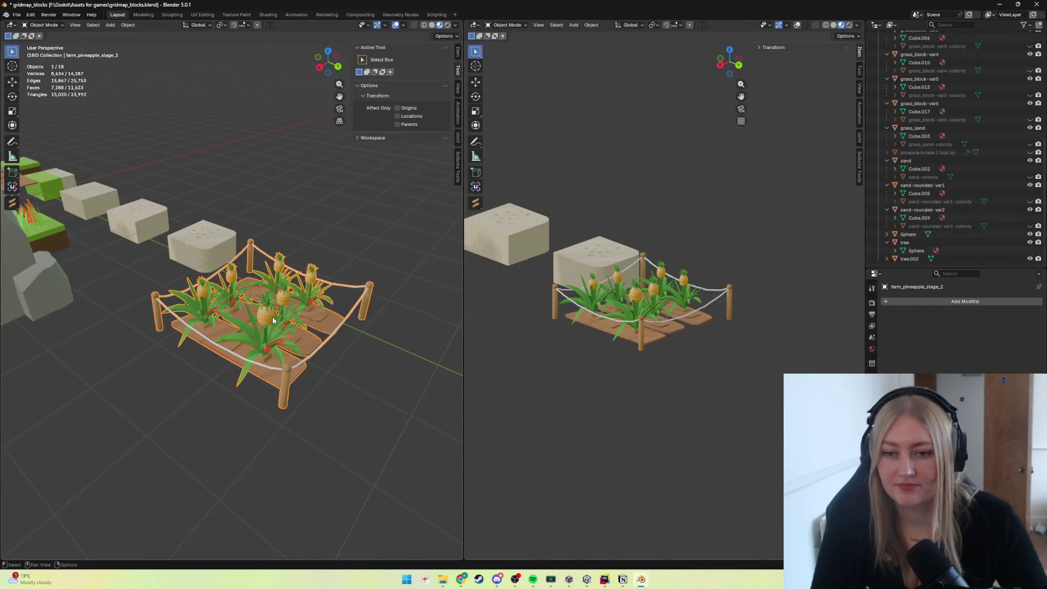
Make the central pineapple slightly bigger and raise it along Z in Edit Mode.
{"action": "key", "text": "Tab"}
{"action": "scroll", "coordinate": [282, 325], "scroll_direction": "up", "scroll_amount": 3}
{"action": "scroll", "coordinate": [251, 320], "scroll_direction": "up", "scroll_amount": 3}
{"action": "middle_click_drag", "start_coordinate": [251, 322], "coordinate": [256, 322]}
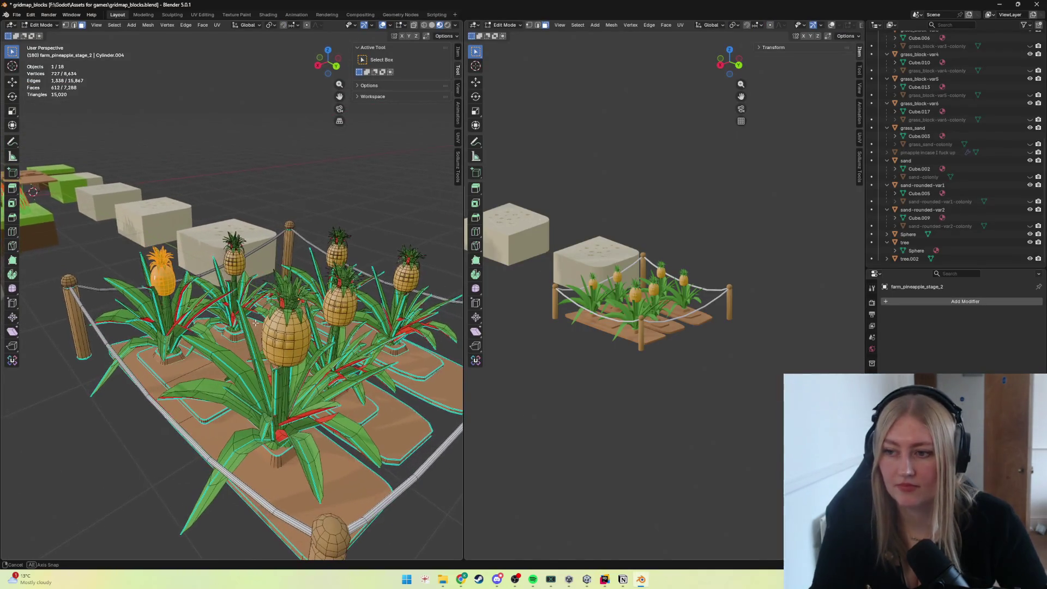
{"action": "left_click", "coordinate": [281, 328]}
{"action": "key", "text": "ctrl+l"}
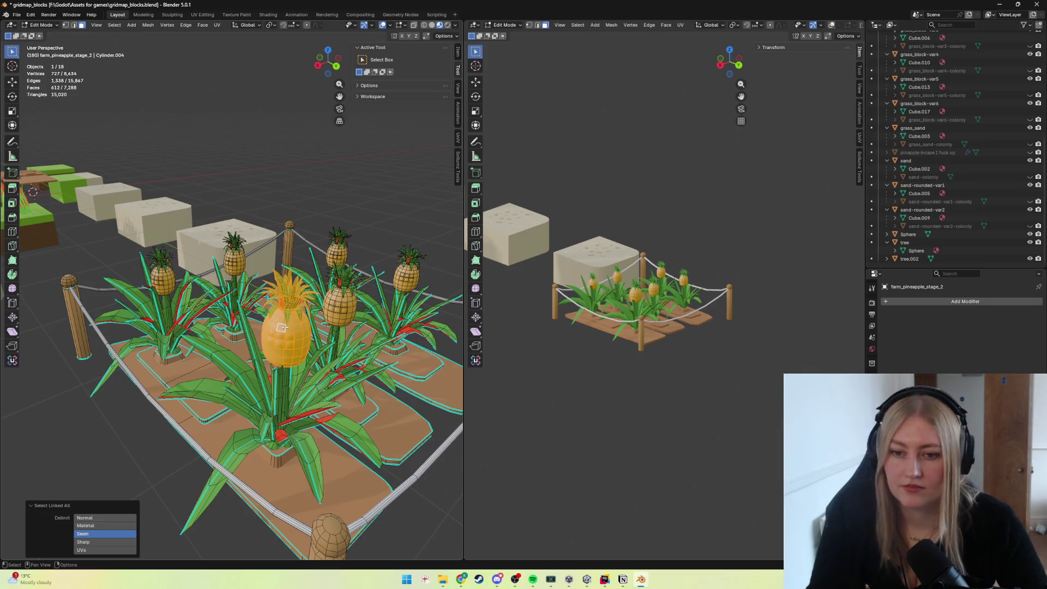
{"action": "mouse_move", "coordinate": [305, 349]}
{"action": "middle_mouse_down"}
{"action": "mouse_move", "coordinate": [278, 343]}
{"action": "mouse_move", "coordinate": [296, 317]}
{"action": "mouse_move", "coordinate": [308, 340]}
{"action": "mouse_move", "coordinate": [323, 336]}
{"action": "middle_mouse_up"}
{"action": "key", "text": "s"}
{"action": "key", "text": "Return"}
{"action": "key", "text": "g"}
{"action": "key", "text": "z"}
{"action": "key", "text": "Return"}
{"action": "key", "text": "Tab"}
{"action": "scroll", "coordinate": [316, 319], "scroll_direction": "down", "scroll_amount": 4}
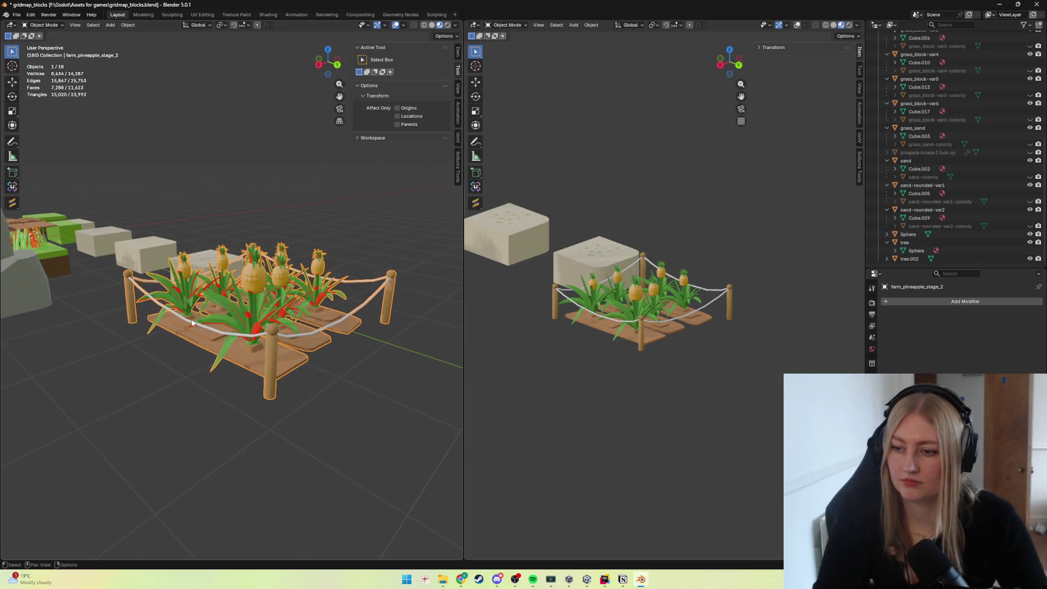
Re-check the plant's linked selection, return to Object Mode and start the File export.
{"action": "key", "text": "Tab"}
{"action": "key", "text": "ctrl+l"}
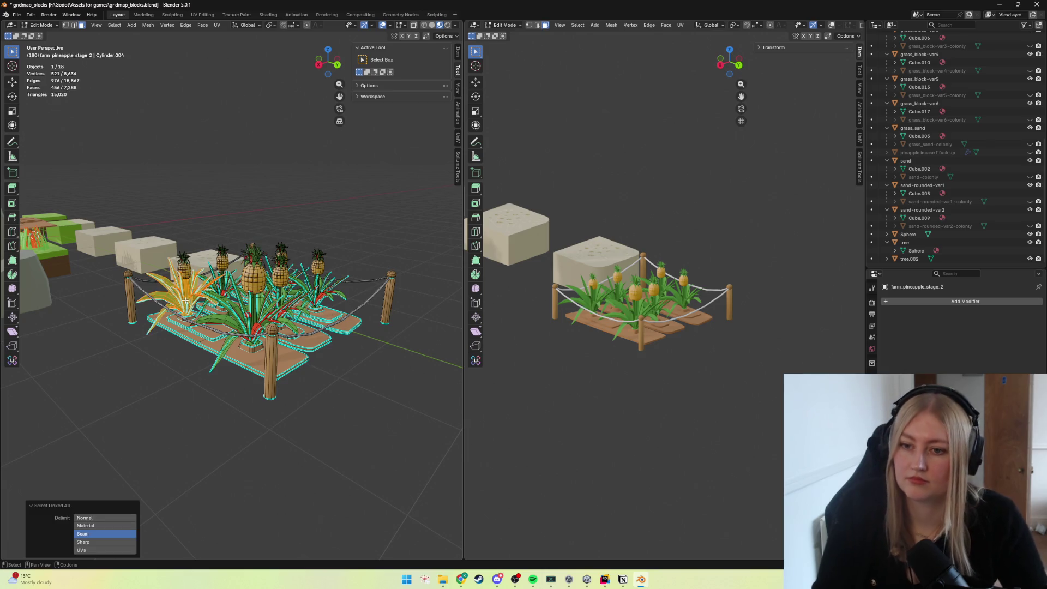
{"action": "scroll", "coordinate": [221, 315], "scroll_direction": "up", "scroll_amount": 4}
{"action": "middle_click_drag", "start_coordinate": [221, 315], "coordinate": [277, 311]}
{"action": "key", "text": "Tab"}
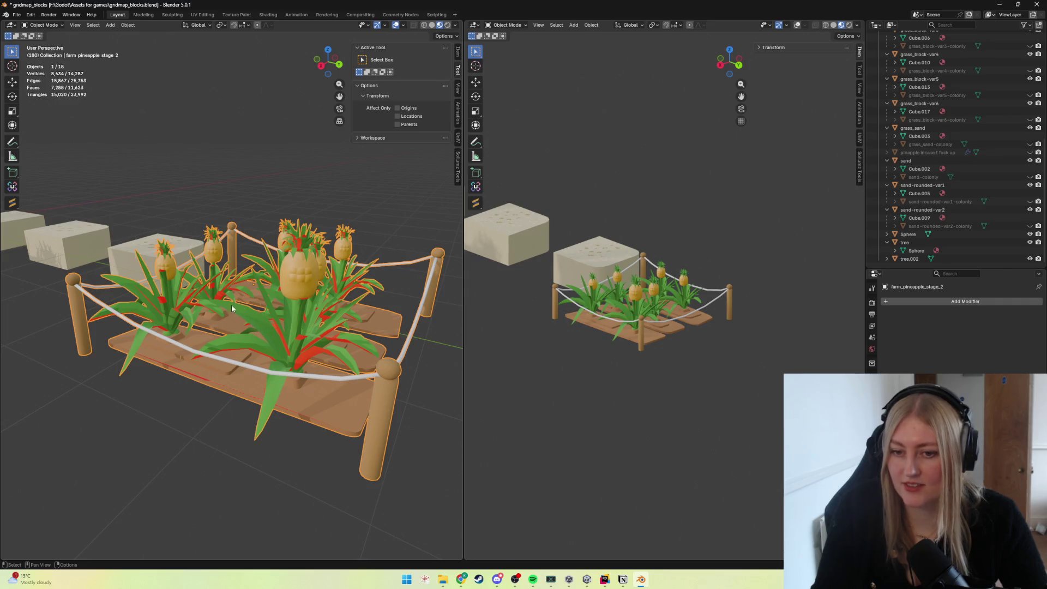
{"action": "left_click", "coordinate": [17, 15]}
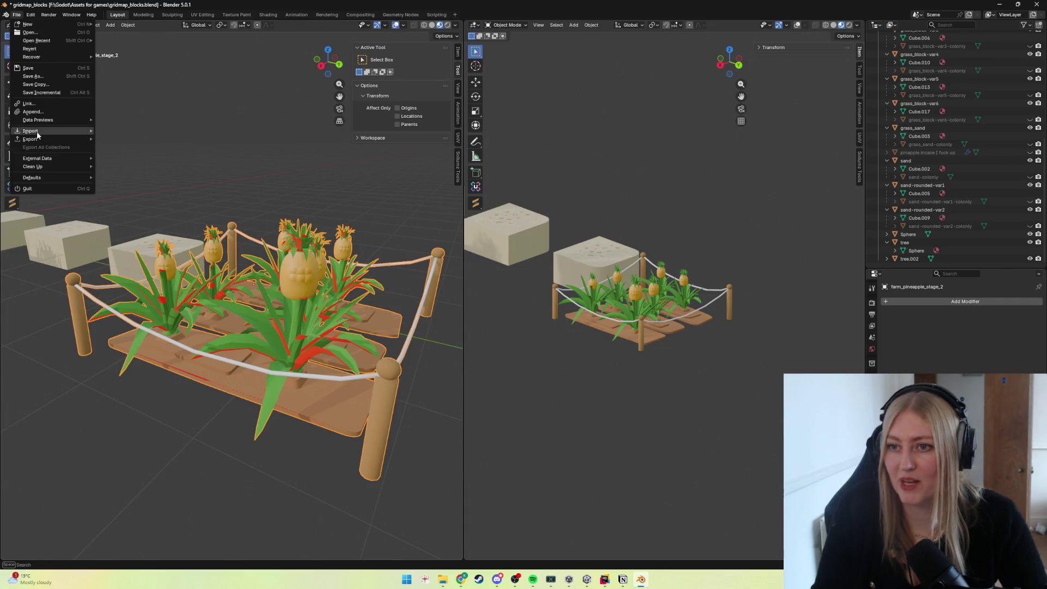
{"action": "mouse_move", "coordinate": [31, 139]}
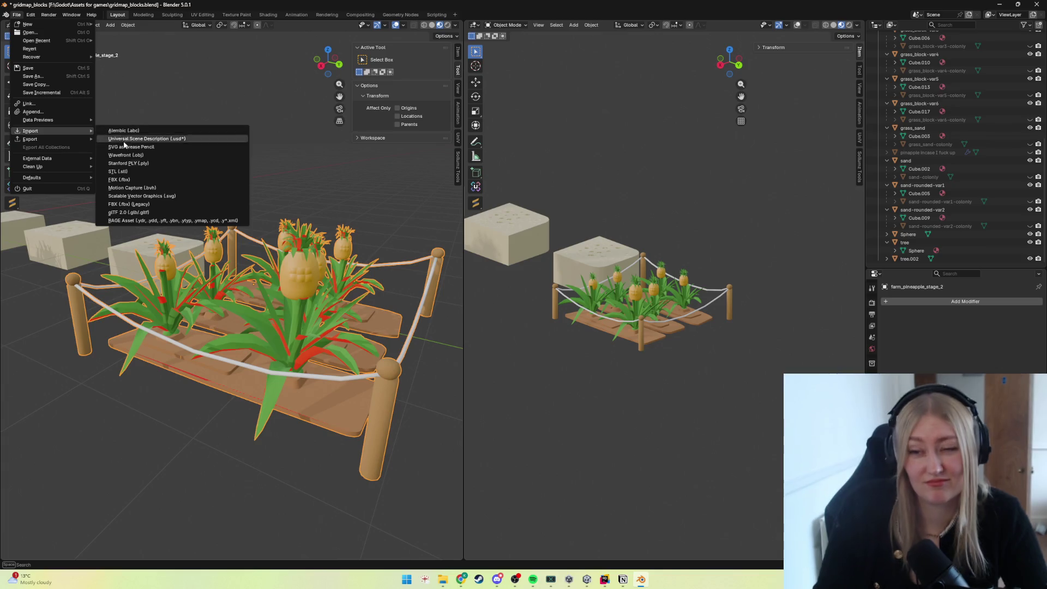
Export farm_pineapple_stage_2.fbx, switch to Unity and delete the old asset.
{"action": "left_click", "coordinate": [114, 206]}
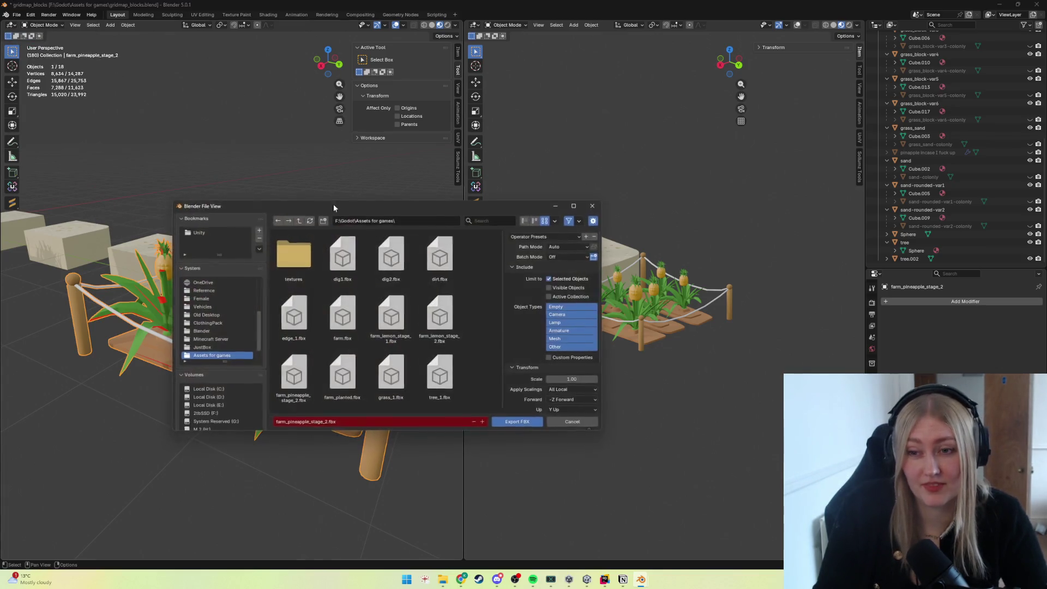
{"action": "left_click", "coordinate": [517, 422]}
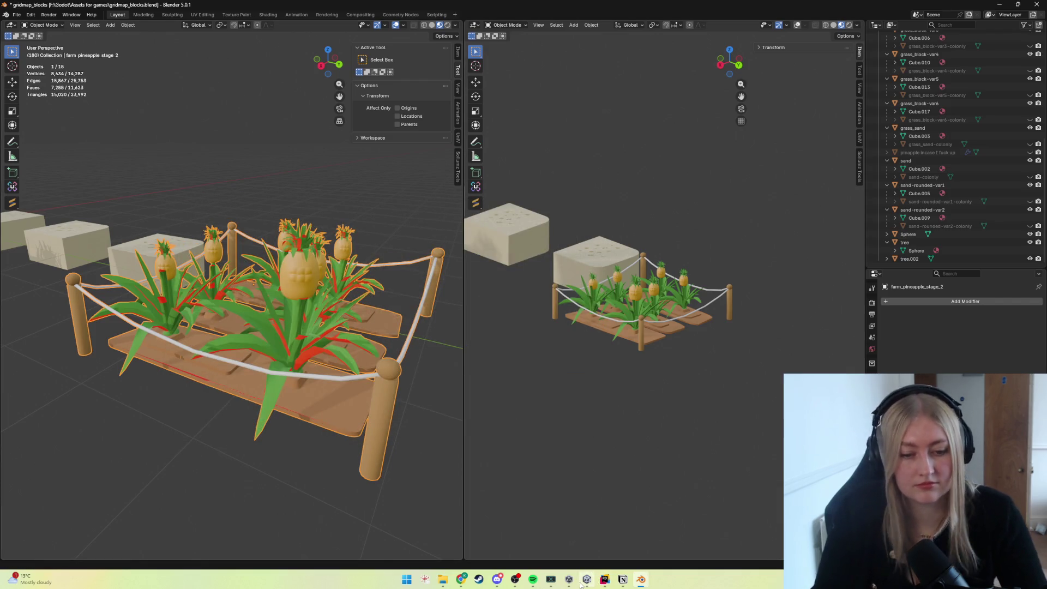
{"action": "left_click", "coordinate": [587, 579]}
{"action": "left_click", "coordinate": [399, 417]}
{"action": "key", "text": "Delete"}
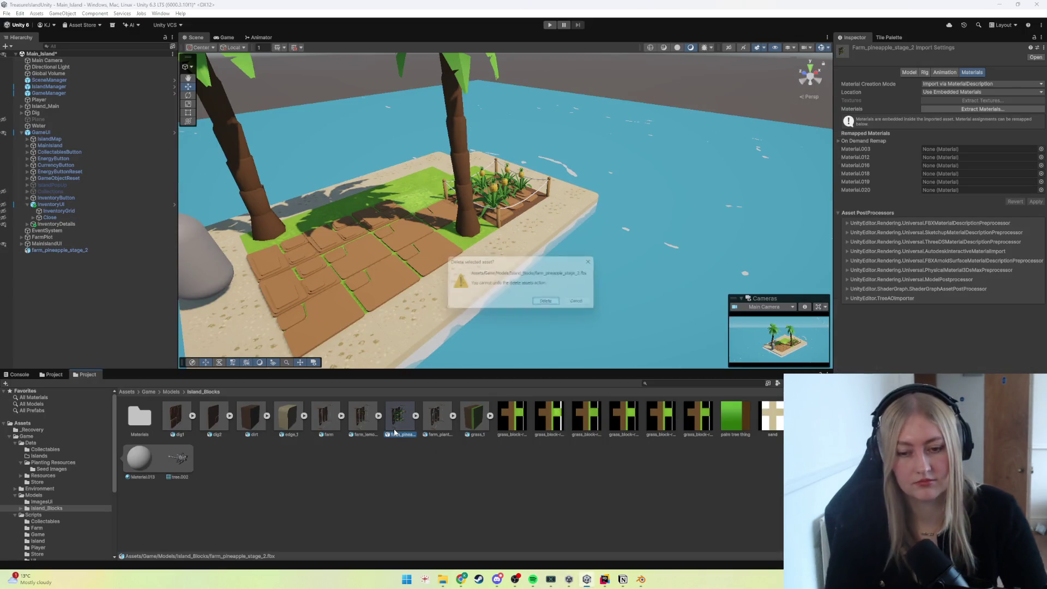
Confirm the deletion, drag the new FBX into Island_Blocks and frame the pineapple farm.
{"action": "key", "text": "Return"}
{"action": "left_click", "coordinate": [442, 580]}
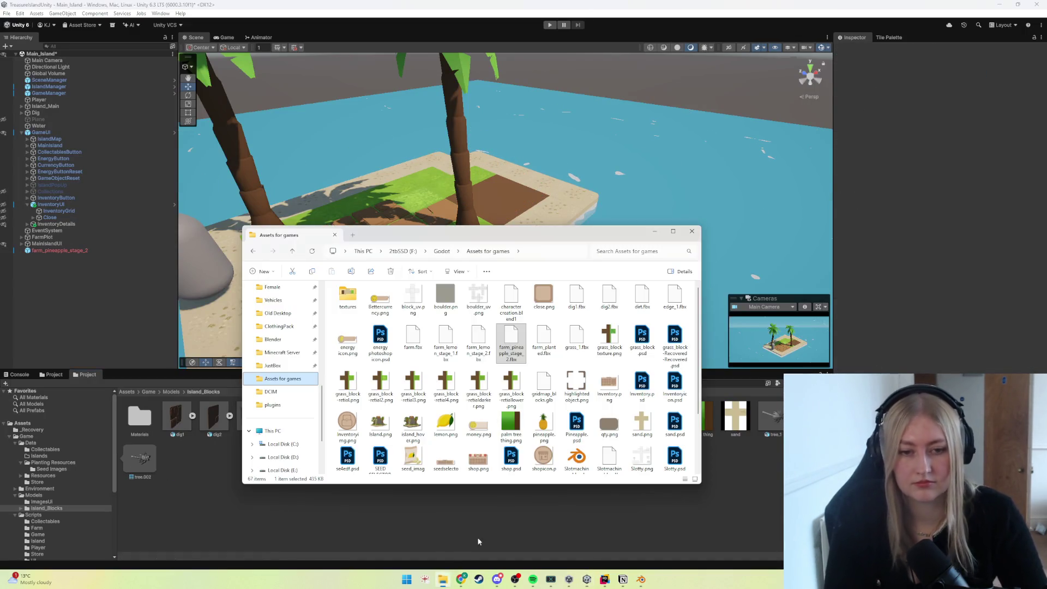
{"action": "left_click_drag", "start_coordinate": [511, 344], "coordinate": [531, 495]}
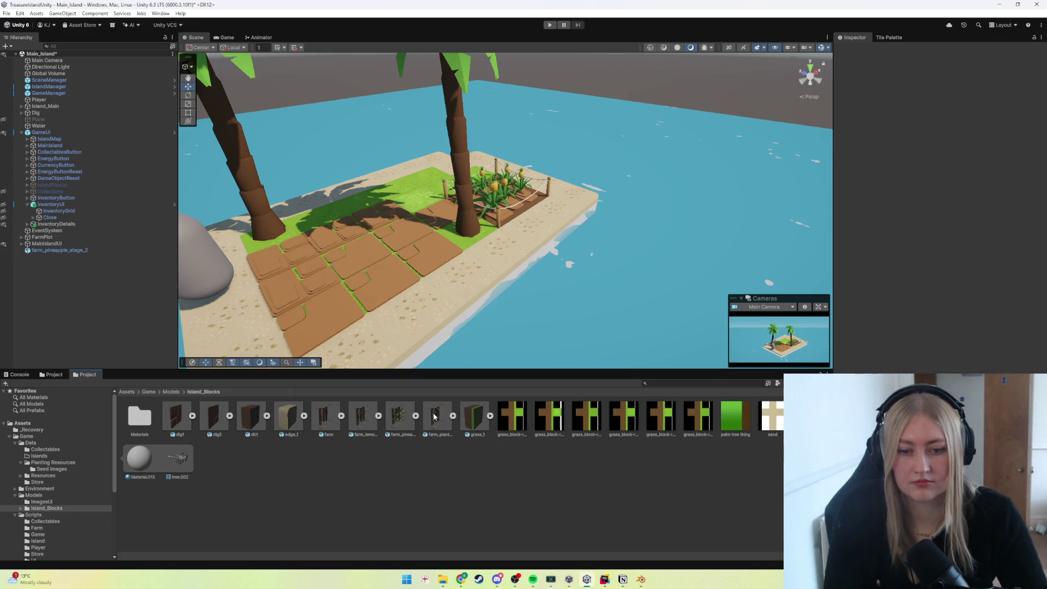
{"action": "left_click", "coordinate": [399, 422]}
{"action": "left_click", "coordinate": [60, 250]}
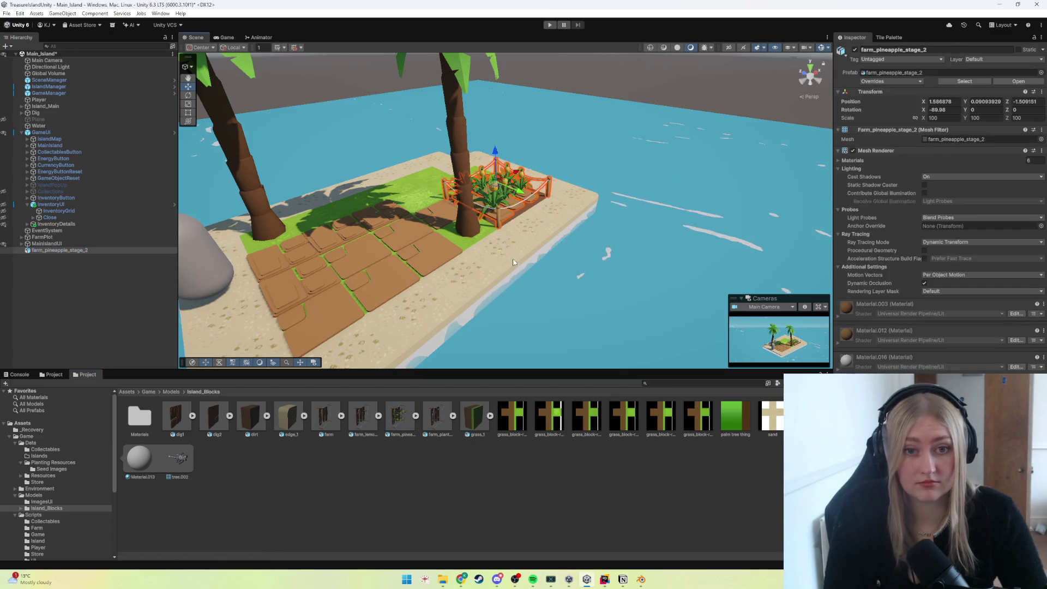
{"action": "key", "text": "f"}
{"action": "scroll", "coordinate": [612, 277], "scroll_direction": "down", "scroll_amount": 5}
Run a Play-mode test of the island with the re-imported pineapple bed, then stop it.
{"action": "left_click", "coordinate": [556, 265]}
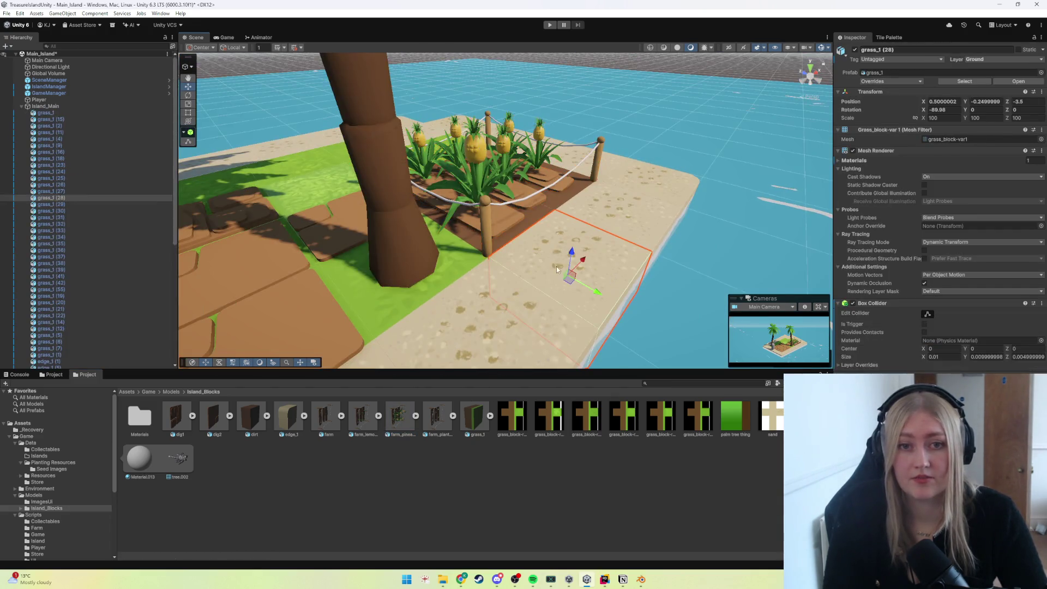
{"action": "scroll", "coordinate": [616, 281], "scroll_direction": "down", "scroll_amount": 3}
{"action": "left_click", "coordinate": [616, 277]}
{"action": "scroll", "coordinate": [600, 291], "scroll_direction": "down", "scroll_amount": 2}
{"action": "left_click", "coordinate": [551, 25]}
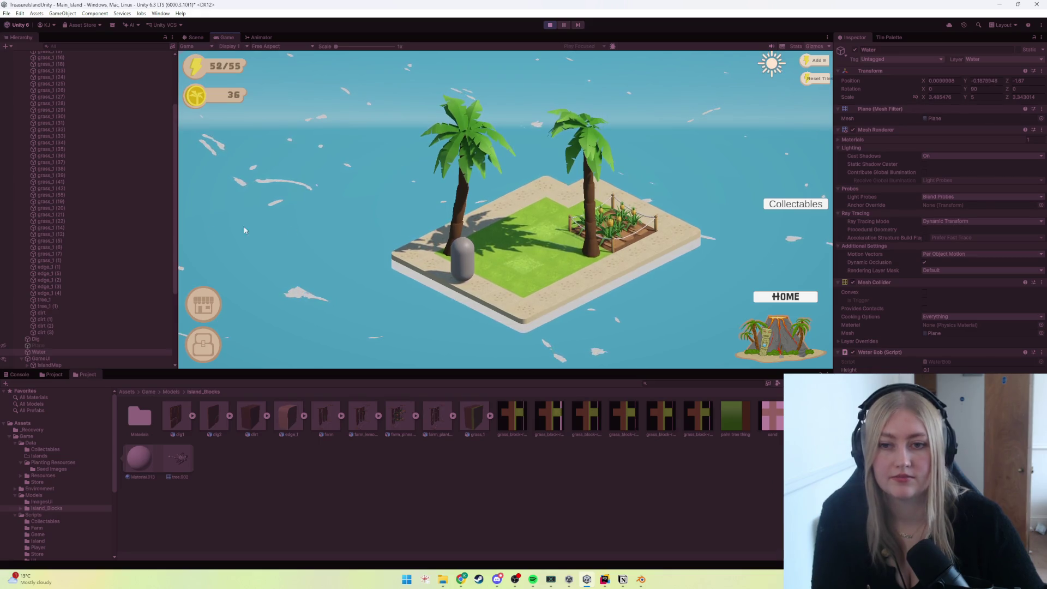
{"action": "scroll", "coordinate": [97, 175], "scroll_direction": "up", "scroll_amount": 5}
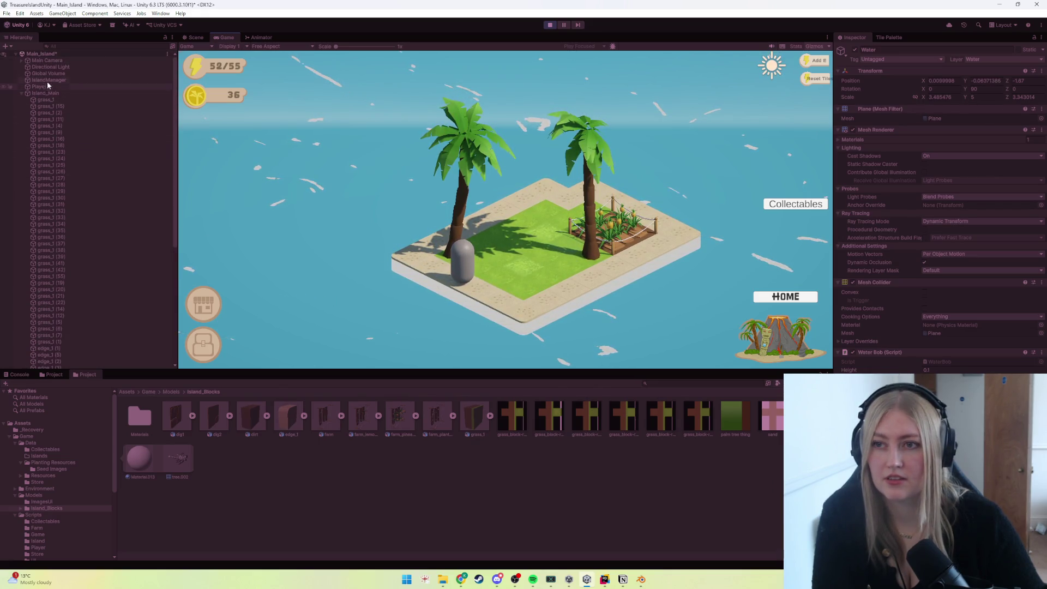
{"action": "left_click", "coordinate": [52, 60]}
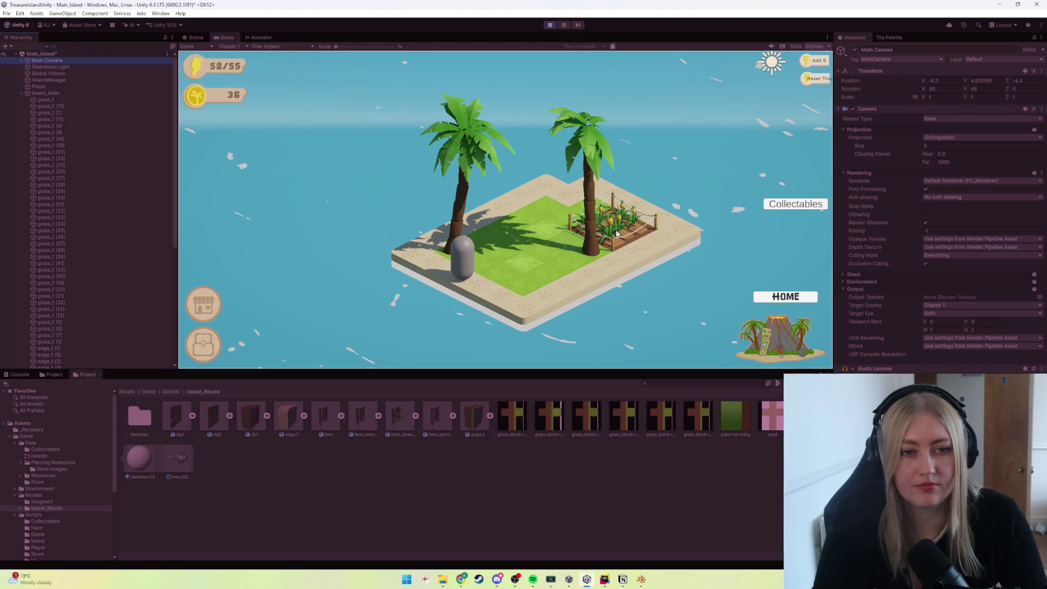
{"action": "left_click", "coordinate": [548, 25]}
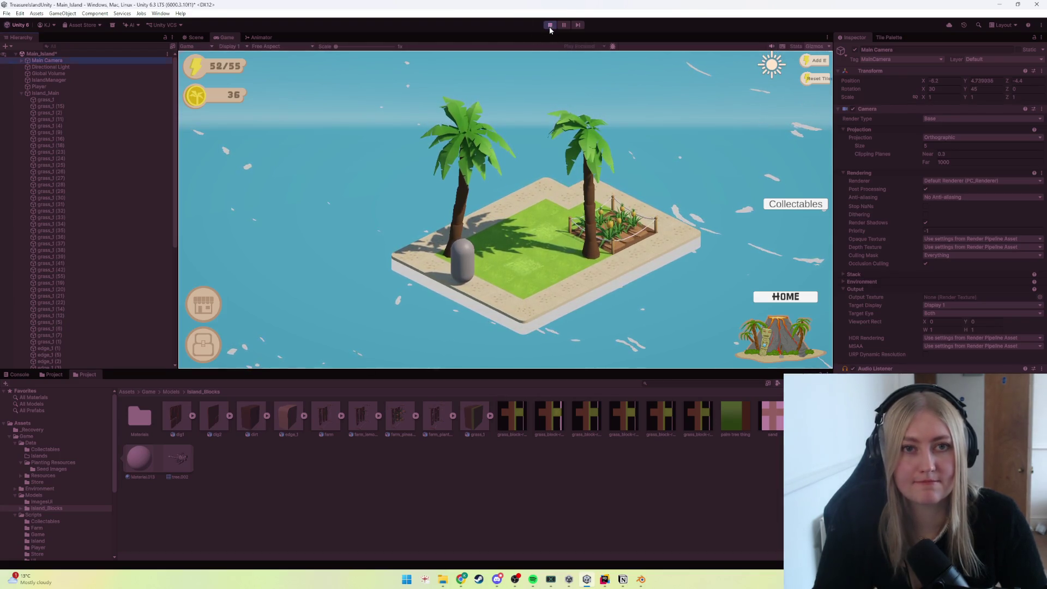
Check MasterList.cs in Rider, then return to Blender and select the plant's linked geometry.
{"action": "left_click", "coordinate": [622, 579]}
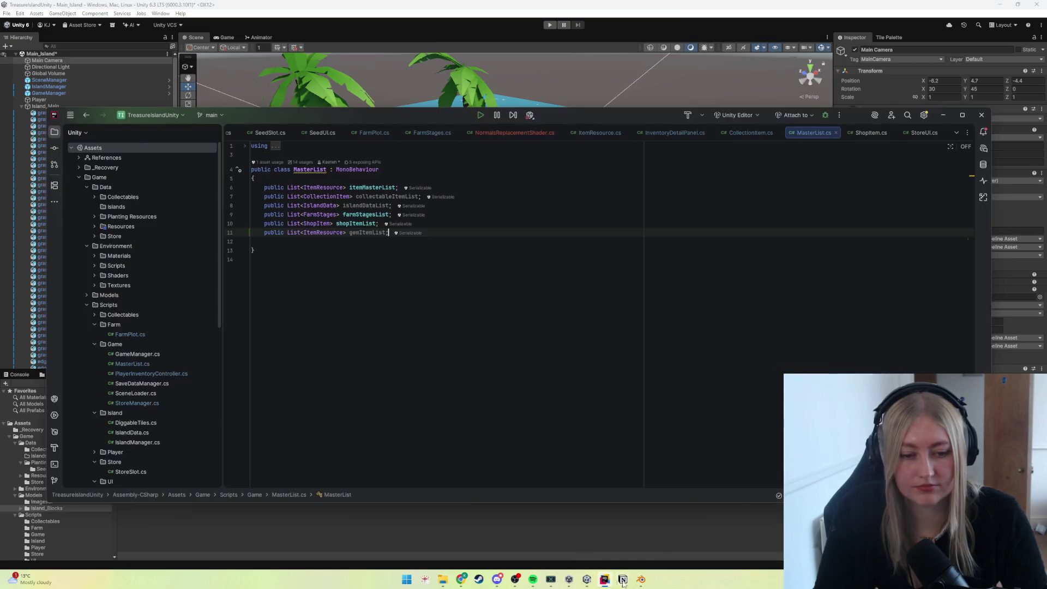
{"action": "scroll", "coordinate": [347, 360], "scroll_direction": "up", "scroll_amount": 3}
{"action": "mouse_move", "coordinate": [348, 361]}
{"action": "middle_mouse_down"}
{"action": "mouse_move", "coordinate": [308, 363]}
{"action": "mouse_move", "coordinate": [166, 319]}
{"action": "middle_mouse_up"}
{"action": "scroll", "coordinate": [300, 375], "scroll_direction": "down", "scroll_amount": 2}
{"action": "key", "text": "Tab"}
{"action": "key", "text": "ctrl+l"}
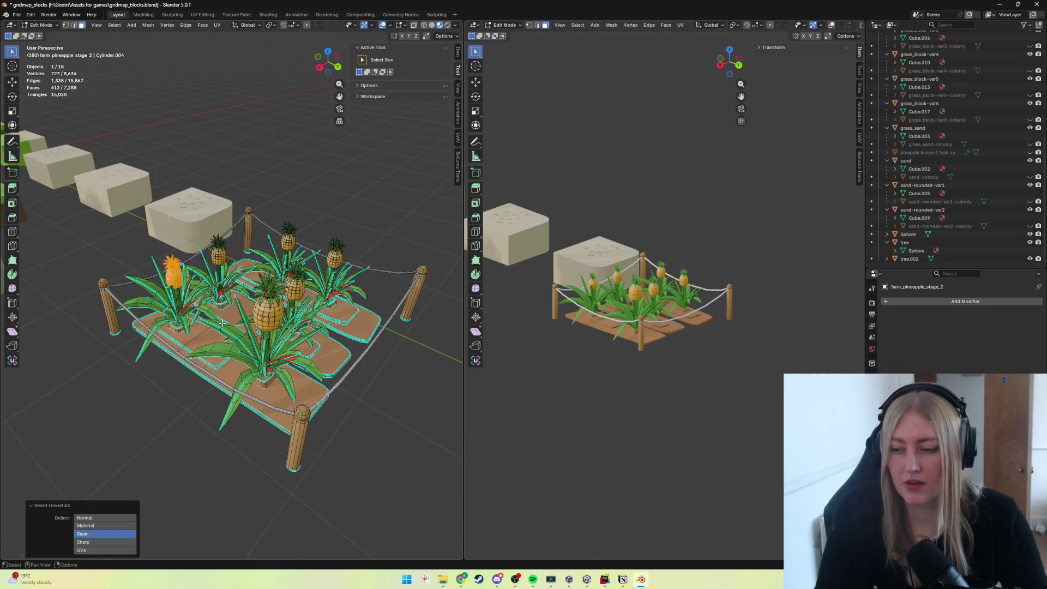
Delete one pineapple's geometry from the bed and select the next plant's linked mesh.
{"action": "middle_click_drag", "start_coordinate": [233, 309], "coordinate": [201, 297]}
{"action": "key", "text": "x"}
{"action": "left_click", "coordinate": [201, 297]}
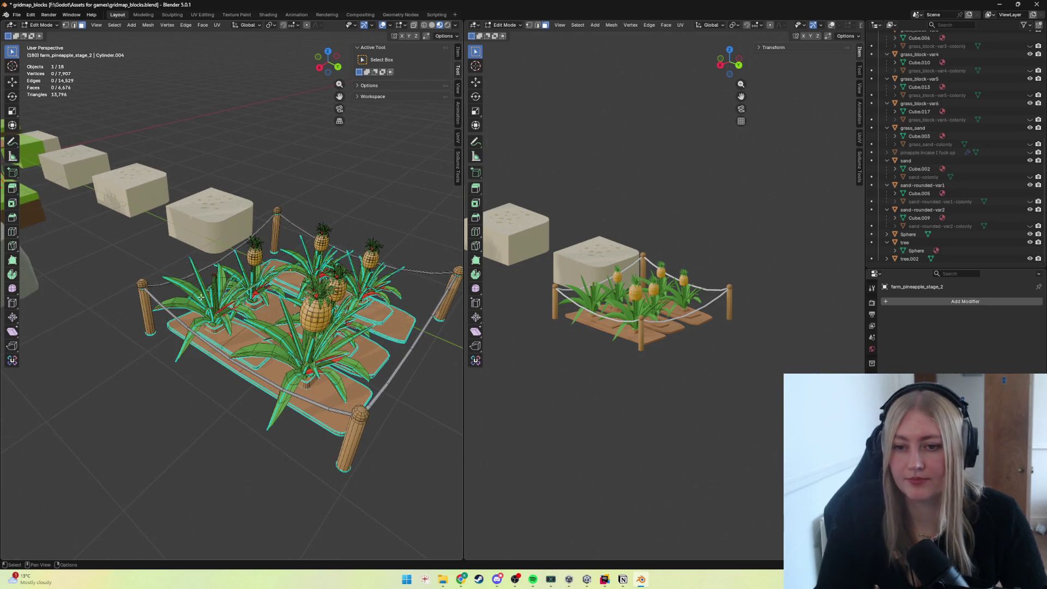
{"action": "key", "text": "ctrl+l"}
{"action": "key", "text": "x"}
{"action": "left_click", "coordinate": [254, 252]}
{"action": "left_click", "coordinate": [341, 282]}
{"action": "key", "text": "ctrl+l"}
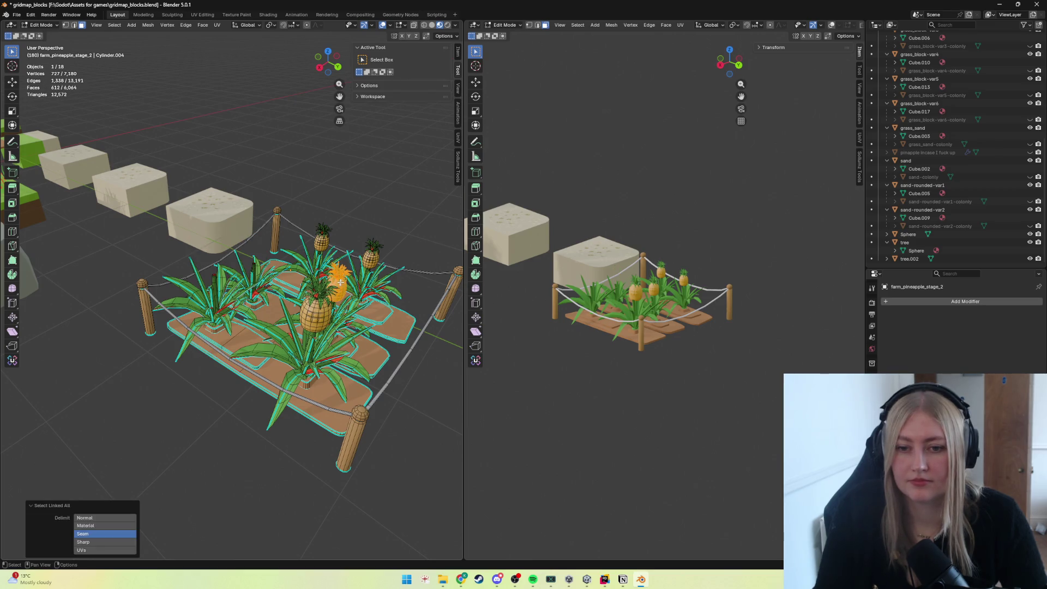
{"action": "mouse_move", "coordinate": [341, 282]}
{"action": "middle_mouse_down"}
{"action": "mouse_move", "coordinate": [278, 282]}
{"action": "mouse_move", "coordinate": [296, 284]}
{"action": "middle_mouse_up"}
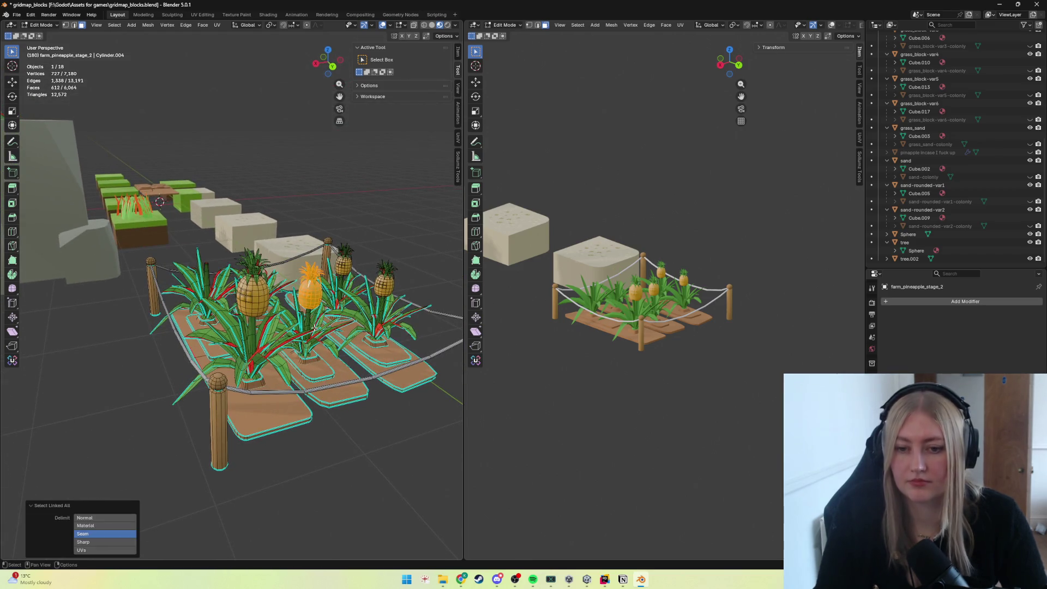
{"action": "middle_click_drag", "start_coordinate": [315, 327], "coordinate": [344, 340]}
{"action": "middle_click_drag", "start_coordinate": [204, 314], "coordinate": [274, 306]}
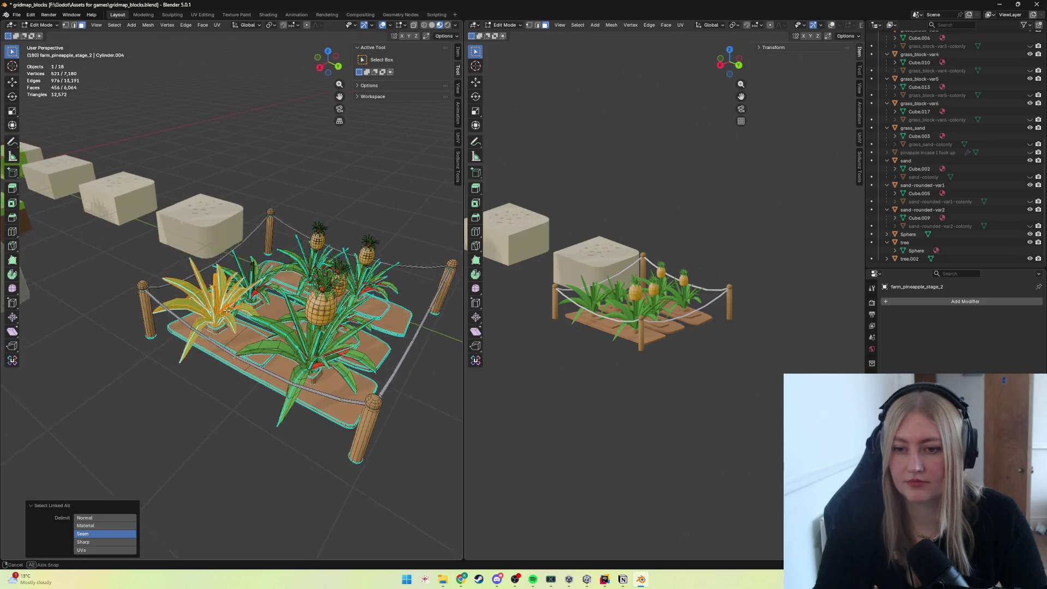
Enlarge the selected plant and lift it along Z, undoing and cancelling a further vertical move.
{"action": "key", "text": "s"}
{"action": "left_click", "coordinate": [275, 305]}
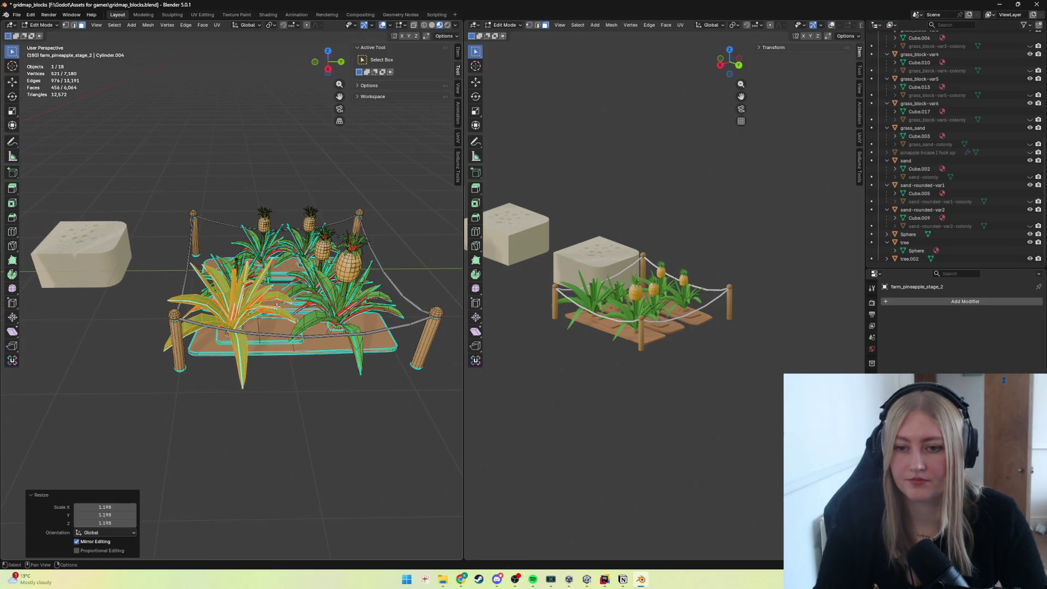
{"action": "key", "text": "g"}
{"action": "key", "text": "z"}
{"action": "key", "text": "Return"}
{"action": "mouse_move", "coordinate": [270, 303]}
{"action": "middle_mouse_down"}
{"action": "mouse_move", "coordinate": [259, 299]}
{"action": "mouse_move", "coordinate": [349, 306]}
{"action": "middle_mouse_up"}
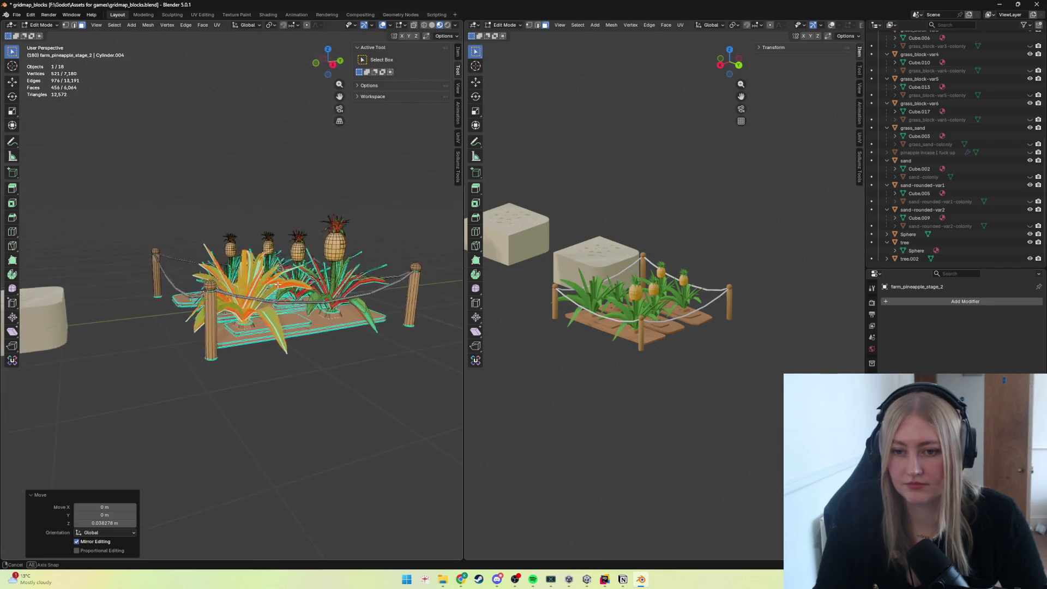
{"action": "key", "text": "ctrl+z"}
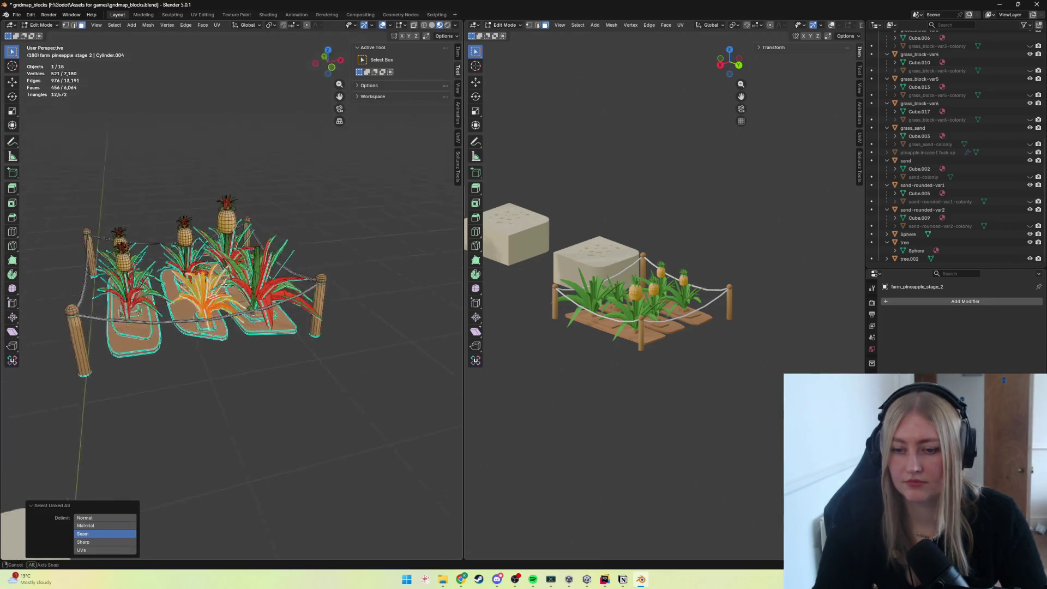
{"action": "middle_click_drag", "start_coordinate": [197, 286], "coordinate": [233, 288]}
{"action": "key", "text": "g"}
{"action": "key", "text": "z"}
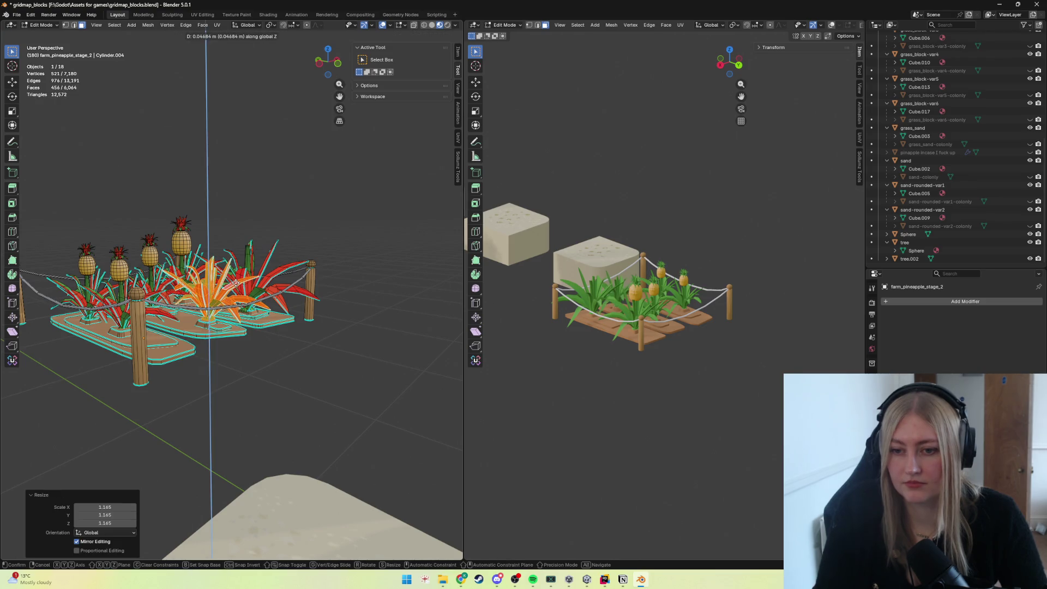
{"action": "key", "text": "Escape"}
Scale up the next linked plant piece twice and raise it along Z.
{"action": "middle_click_drag", "start_coordinate": [235, 285], "coordinate": [195, 326]}
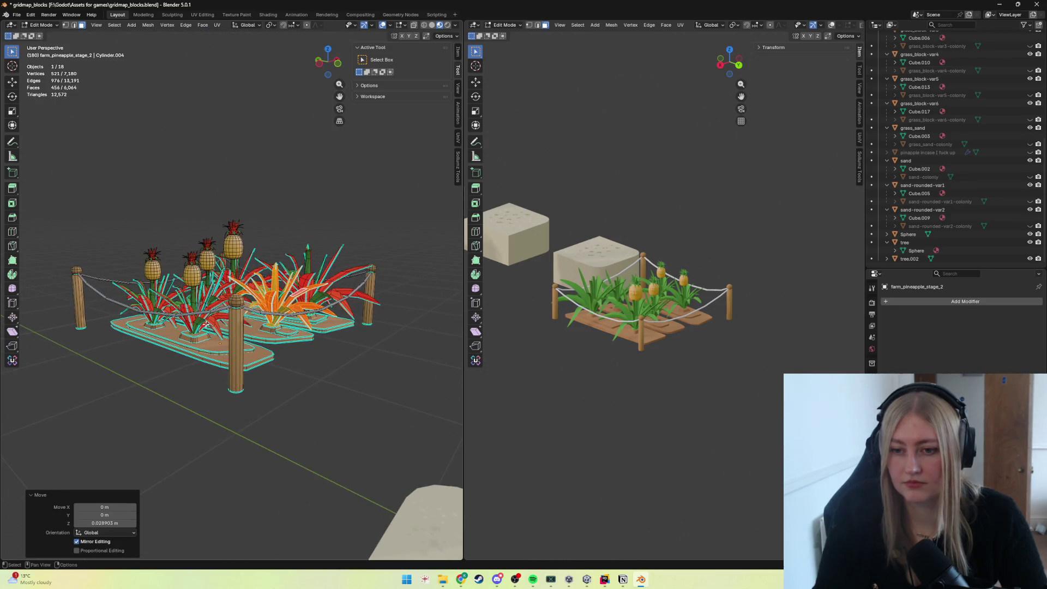
{"action": "key", "text": "ctrl+l"}
{"action": "key", "text": "s"}
{"action": "key", "text": "Return"}
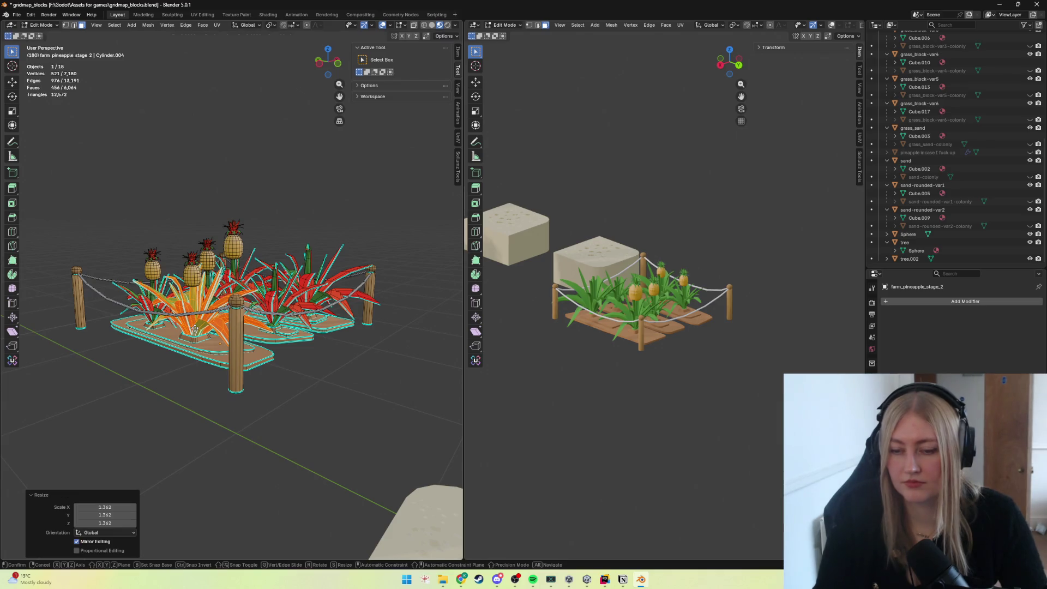
{"action": "key", "text": "g"}
{"action": "key", "text": "z"}
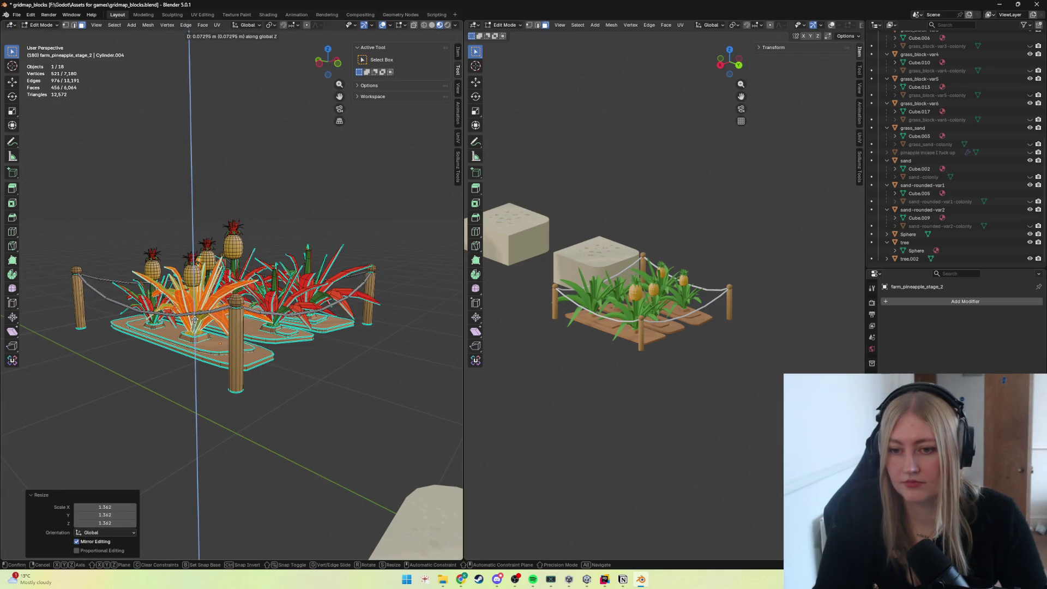
{"action": "key", "text": "Escape"}
{"action": "middle_click_drag", "start_coordinate": [235, 311], "coordinate": [278, 302]}
{"action": "key", "text": "s"}
{"action": "key", "text": "Return"}
{"action": "key", "text": "g"}
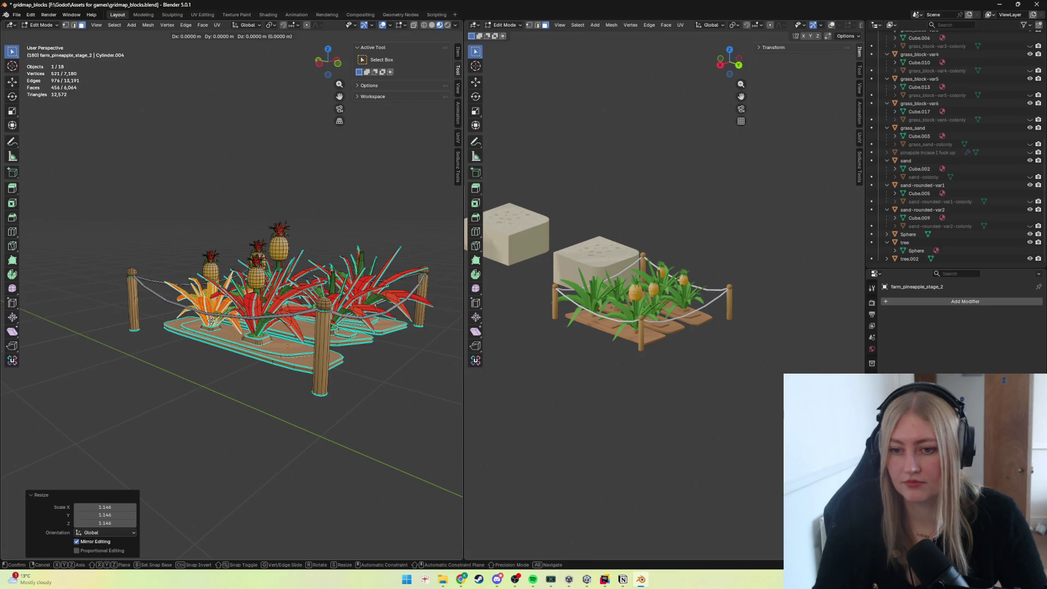
{"action": "key", "text": "z"}
{"action": "left_click", "coordinate": [209, 317]}
{"action": "scroll", "coordinate": [210, 317], "scroll_direction": "up", "scroll_amount": 3}
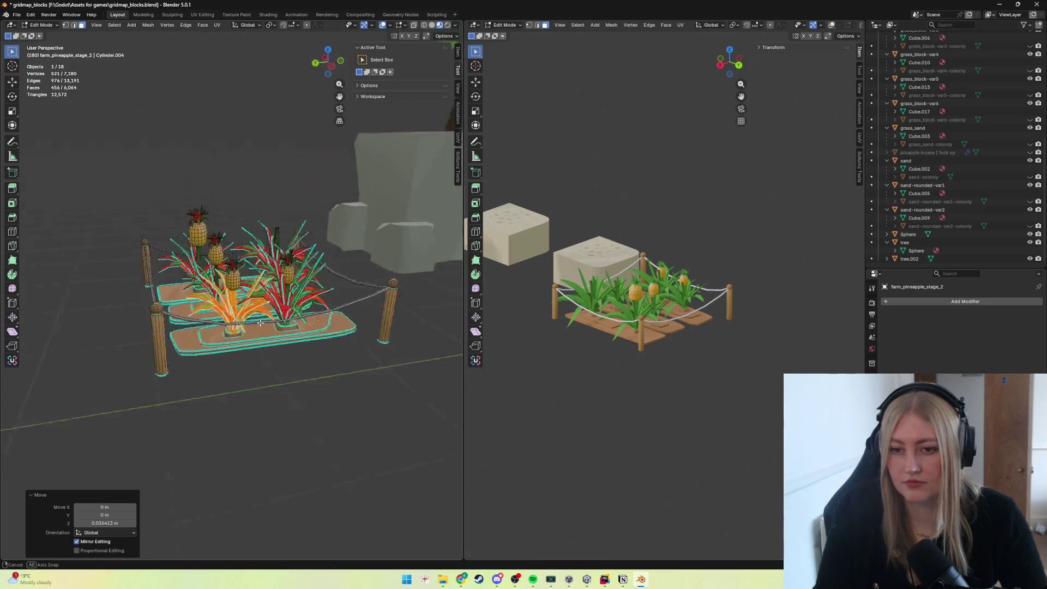
Enlarge a pineapple fruit rather than its leaves and nudge it along X.
{"action": "mouse_move", "coordinate": [210, 317]}
{"action": "middle_mouse_down"}
{"action": "mouse_move", "coordinate": [254, 303]}
{"action": "mouse_move", "coordinate": [193, 358]}
{"action": "middle_mouse_up"}
{"action": "scroll", "coordinate": [253, 304], "scroll_direction": "up", "scroll_amount": 2}
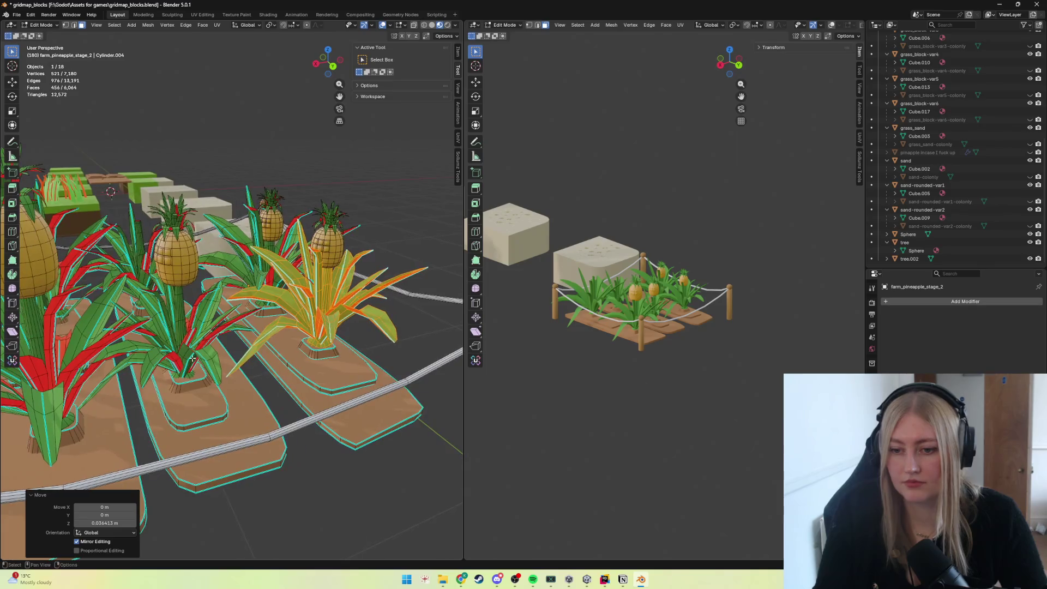
{"action": "key", "text": "ctrl+l"}
{"action": "key", "text": "g"}
{"action": "key", "text": "y"}
{"action": "left_click", "coordinate": [193, 358]}
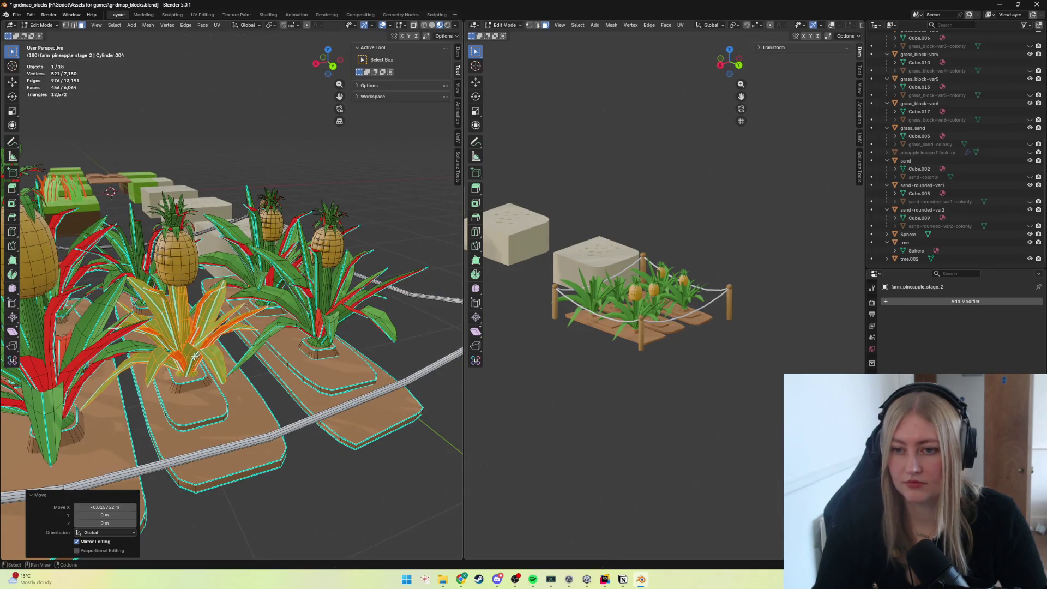
{"action": "left_click", "coordinate": [186, 272]}
{"action": "key", "text": "ctrl+l"}
{"action": "key", "text": "s"}
{"action": "left_click", "coordinate": [187, 272]}
{"action": "middle_click_drag", "start_coordinate": [187, 272], "coordinate": [185, 240]}
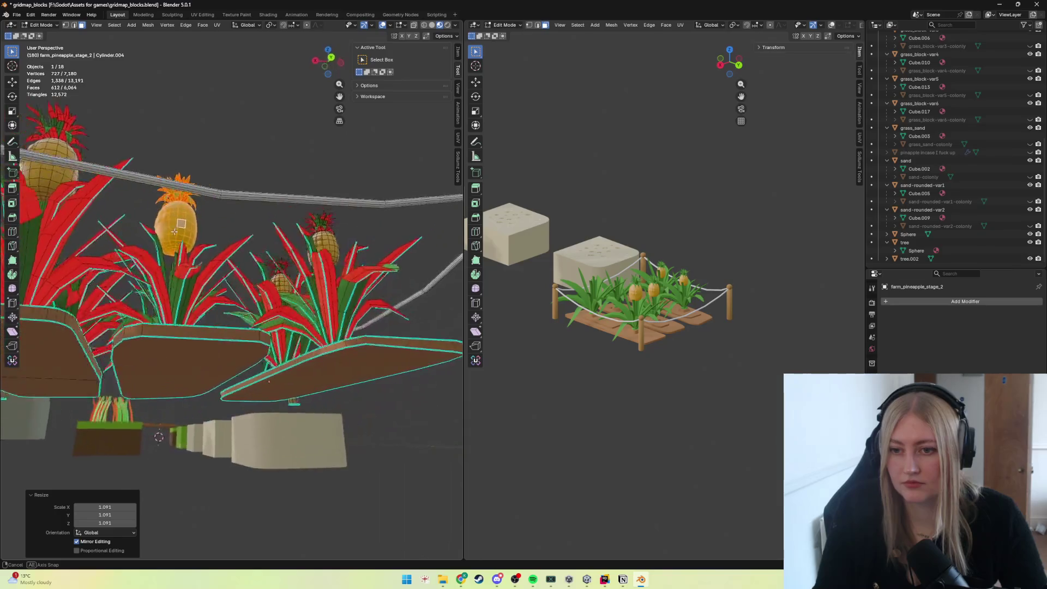
{"action": "key", "text": "g"}
{"action": "key", "text": "x"}
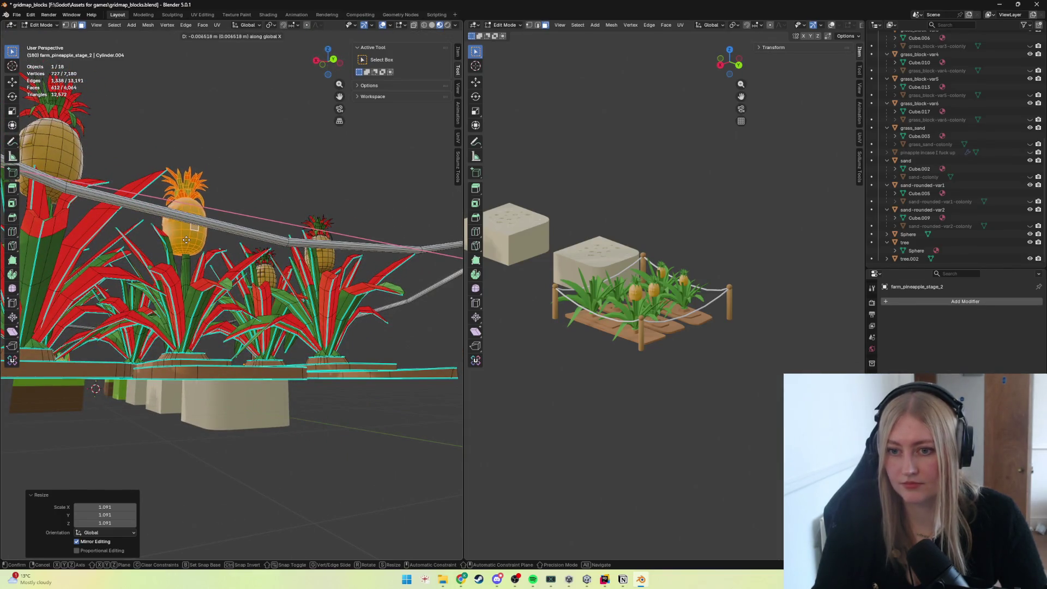
{"action": "left_click", "coordinate": [183, 240]}
Raise another pineapple along Z, enlarge it and lift it higher.
{"action": "mouse_move", "coordinate": [183, 240]}
{"action": "middle_mouse_down"}
{"action": "mouse_move", "coordinate": [220, 286]}
{"action": "mouse_move", "coordinate": [169, 285]}
{"action": "mouse_move", "coordinate": [258, 284]}
{"action": "middle_mouse_up"}
{"action": "scroll", "coordinate": [188, 282], "scroll_direction": "down", "scroll_amount": 4}
{"action": "key", "text": "ctrl+l"}
{"action": "key", "text": "g"}
{"action": "key", "text": "z"}
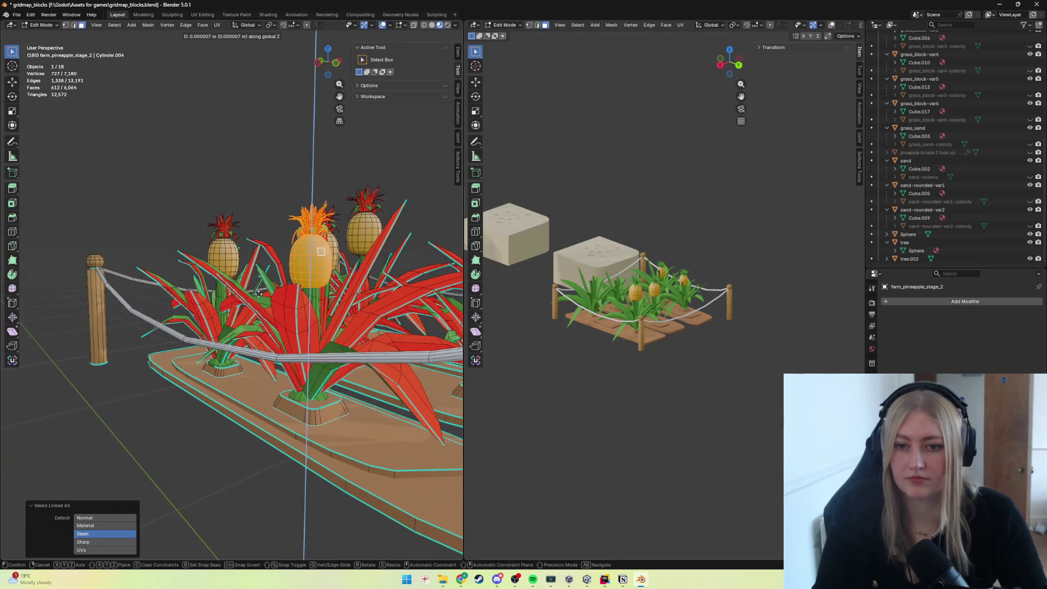
{"action": "left_click", "coordinate": [258, 282]}
{"action": "key", "text": "s"}
{"action": "left_click", "coordinate": [259, 278]}
{"action": "key", "text": "g"}
{"action": "key", "text": "z"}
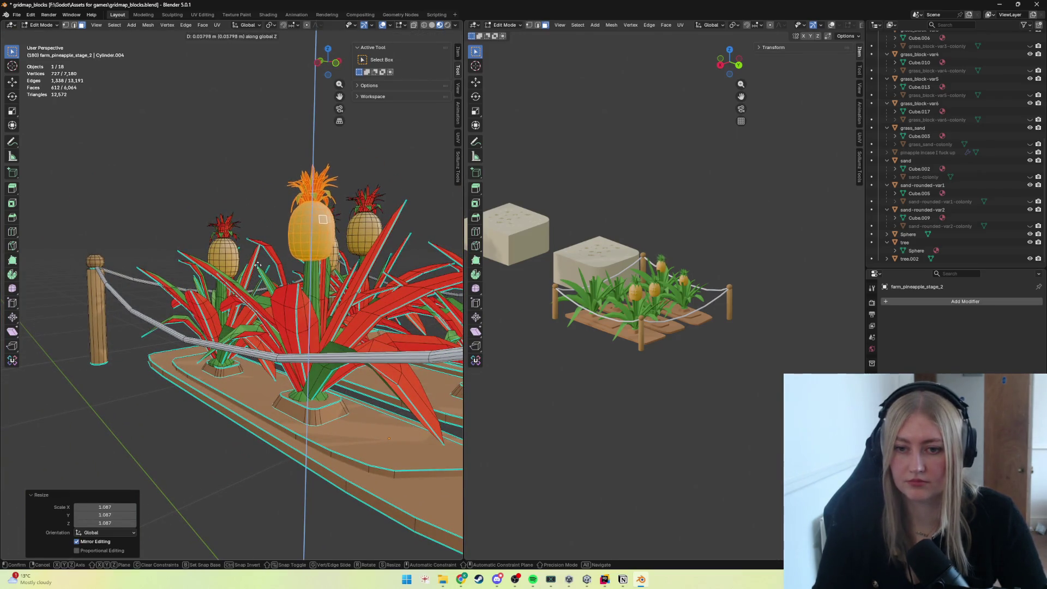
{"action": "left_click", "coordinate": [259, 233]}
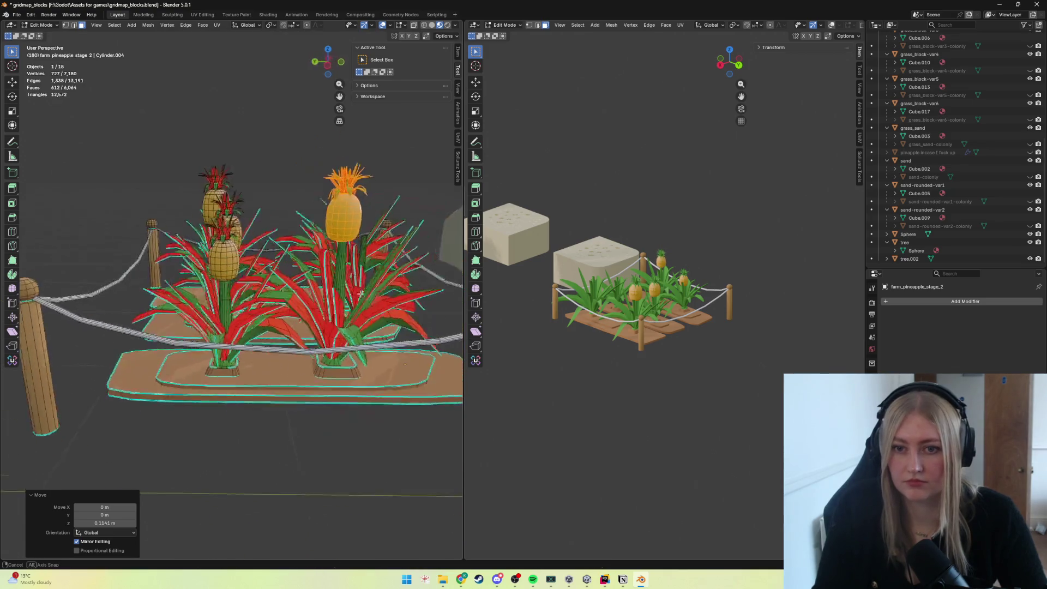
Adjust the front pineapple's height along Z and resize it.
{"action": "middle_click_drag", "start_coordinate": [259, 233], "coordinate": [334, 288]}
{"action": "left_click", "coordinate": [219, 268]}
{"action": "key", "text": "ctrl+l"}
{"action": "key", "text": "g"}
{"action": "mouse_move", "coordinate": [220, 268]}
{"action": "middle_mouse_down"}
{"action": "mouse_move", "coordinate": [231, 231]}
{"action": "mouse_move", "coordinate": [241, 274]}
{"action": "mouse_move", "coordinate": [307, 222]}
{"action": "middle_mouse_up"}
{"action": "key", "text": "z"}
{"action": "left_click", "coordinate": [232, 248]}
{"action": "key", "text": "s"}
{"action": "left_click", "coordinate": [306, 221]}
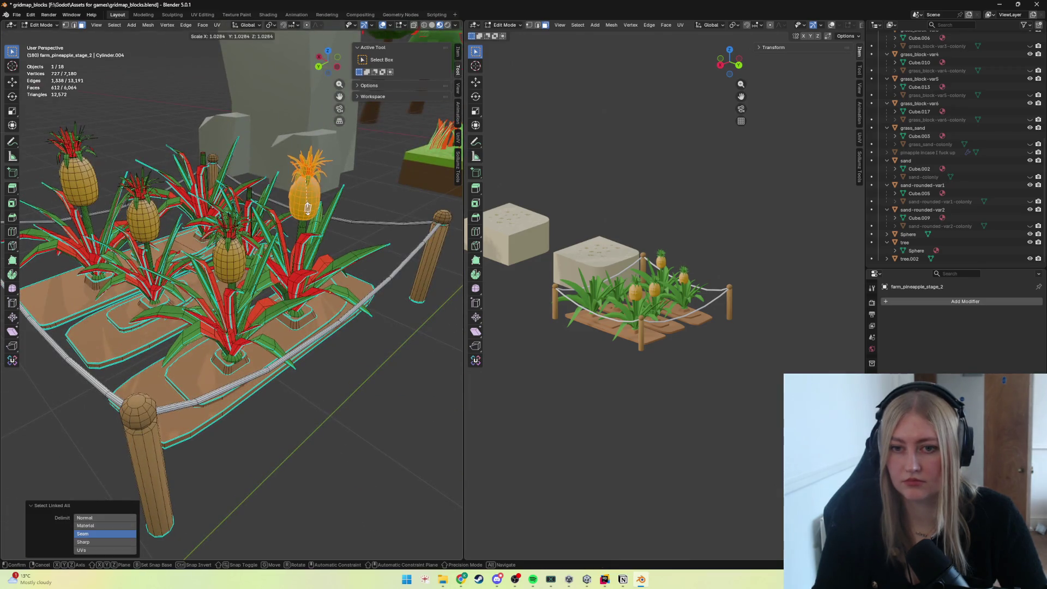
{"action": "scroll", "coordinate": [308, 208], "scroll_direction": "up", "scroll_amount": 3}
Duplicate a whole pineapple and slide the copy along Y and X into a new spot.
{"action": "mouse_move", "coordinate": [307, 208]}
{"action": "middle_mouse_down"}
{"action": "mouse_move", "coordinate": [289, 261]}
{"action": "mouse_move", "coordinate": [312, 284]}
{"action": "mouse_move", "coordinate": [270, 245]}
{"action": "middle_mouse_up"}
{"action": "scroll", "coordinate": [289, 261], "scroll_direction": "down", "scroll_amount": 2}
{"action": "left_click", "coordinate": [294, 265]}
{"action": "key", "text": "ctrl+l"}
{"action": "key", "text": "shift+d"}
{"action": "right_click", "coordinate": [255, 234]}
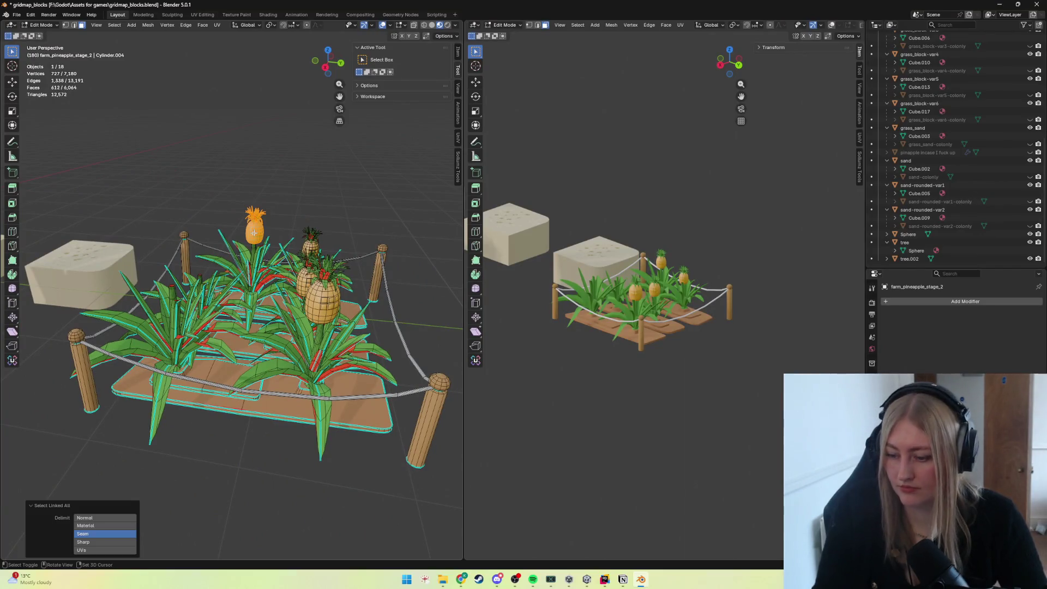
{"action": "key", "text": "g"}
{"action": "key", "text": "y"}
{"action": "left_click", "coordinate": [201, 242]}
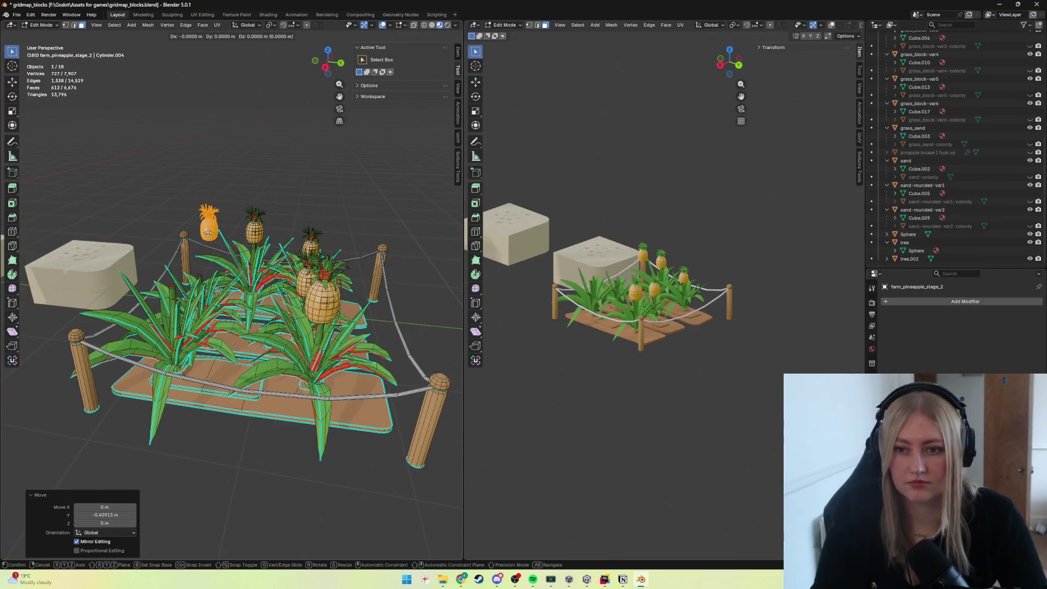
{"action": "key", "text": "g"}
{"action": "key", "text": "z"}
{"action": "key", "text": "x"}
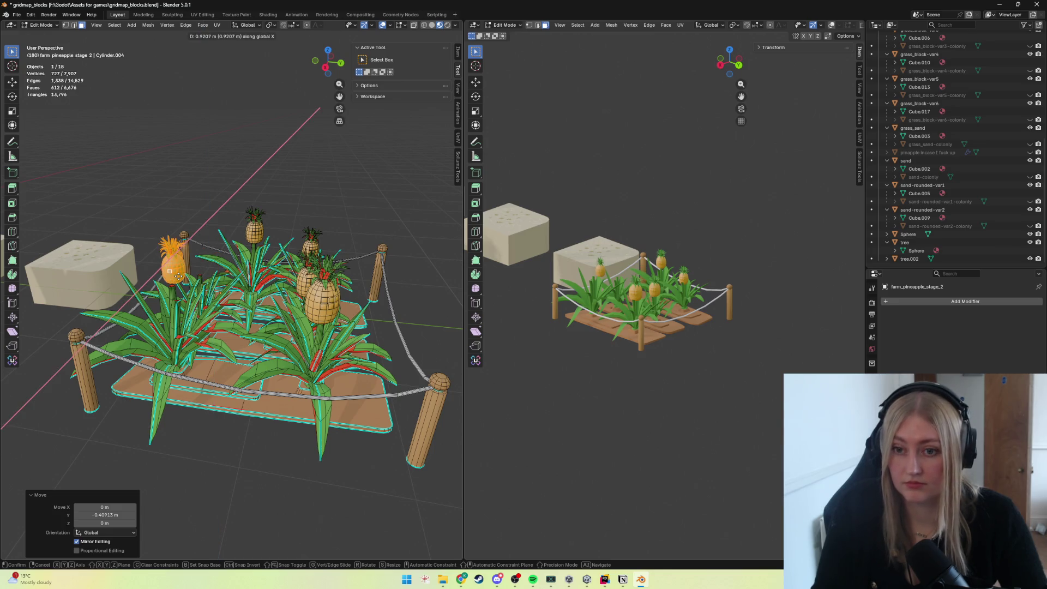
{"action": "left_click", "coordinate": [164, 281]}
Fine-tune the duplicate's Y and X position and size, cancelling a height change.
{"action": "key", "text": "g"}
{"action": "mouse_move", "coordinate": [164, 282]}
{"action": "middle_mouse_down"}
{"action": "mouse_move", "coordinate": [191, 308]}
{"action": "mouse_move", "coordinate": [216, 297]}
{"action": "mouse_move", "coordinate": [215, 286]}
{"action": "middle_mouse_up"}
{"action": "key", "text": "y"}
{"action": "left_click", "coordinate": [191, 309]}
{"action": "key", "text": "g"}
{"action": "key", "text": "x"}
{"action": "key", "text": "s"}
{"action": "left_click", "coordinate": [217, 294]}
{"action": "key", "text": "g"}
{"action": "key", "text": "z"}
{"action": "right_click", "coordinate": [210, 296]}
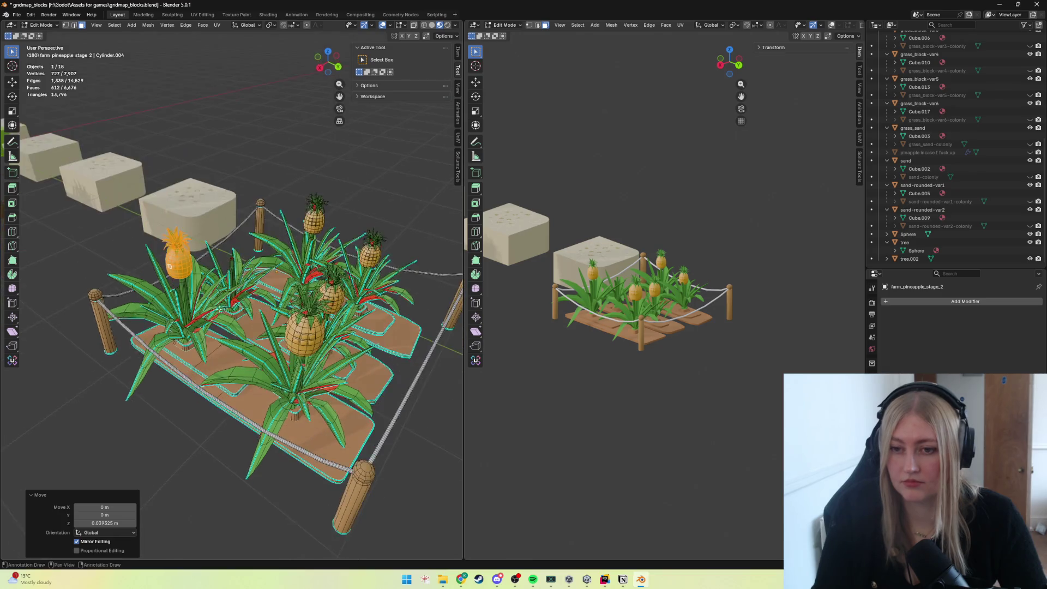
Duplicate the pineapple again, slide the copy along X and lower it along Z.
{"action": "key", "text": "shift+d"}
{"action": "right_click", "coordinate": [217, 285]}
{"action": "key", "text": "g"}
{"action": "key", "text": "y"}
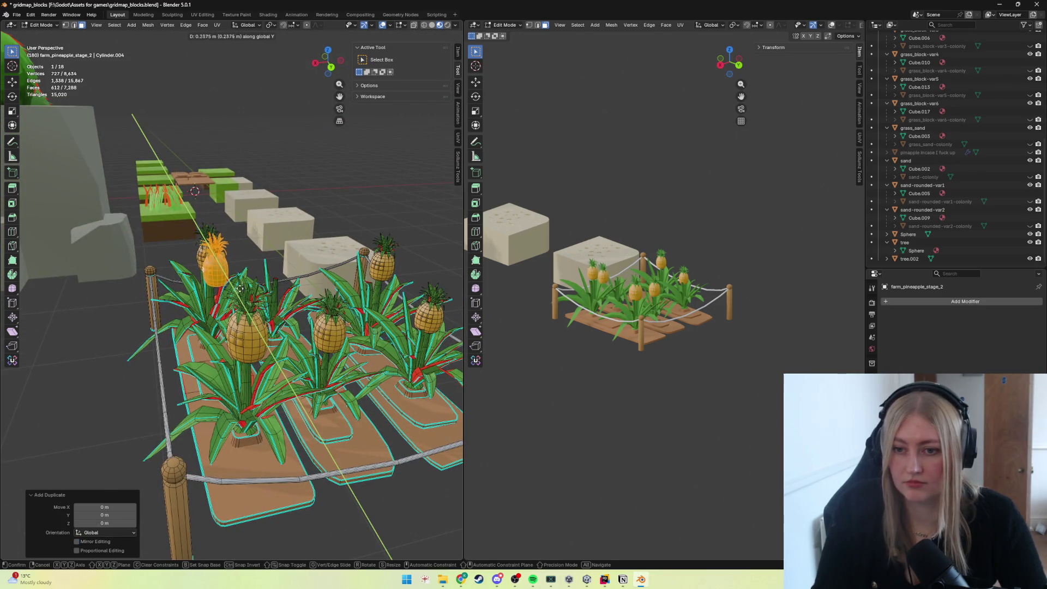
{"action": "key", "text": "x"}
{"action": "left_click", "coordinate": [277, 288]}
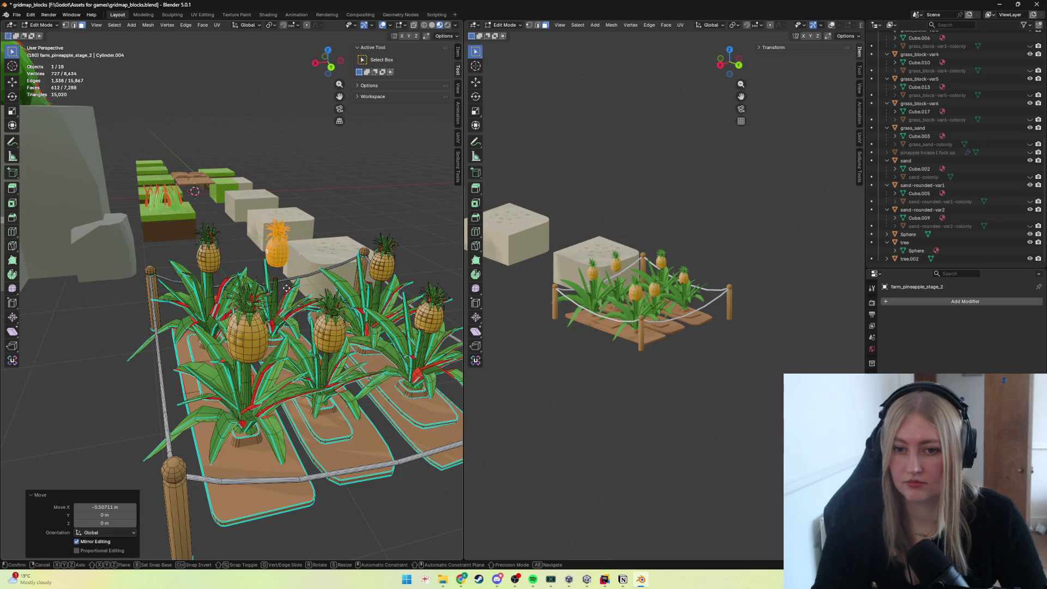
{"action": "key", "text": "g"}
{"action": "key", "text": "z"}
{"action": "left_click", "coordinate": [286, 301]}
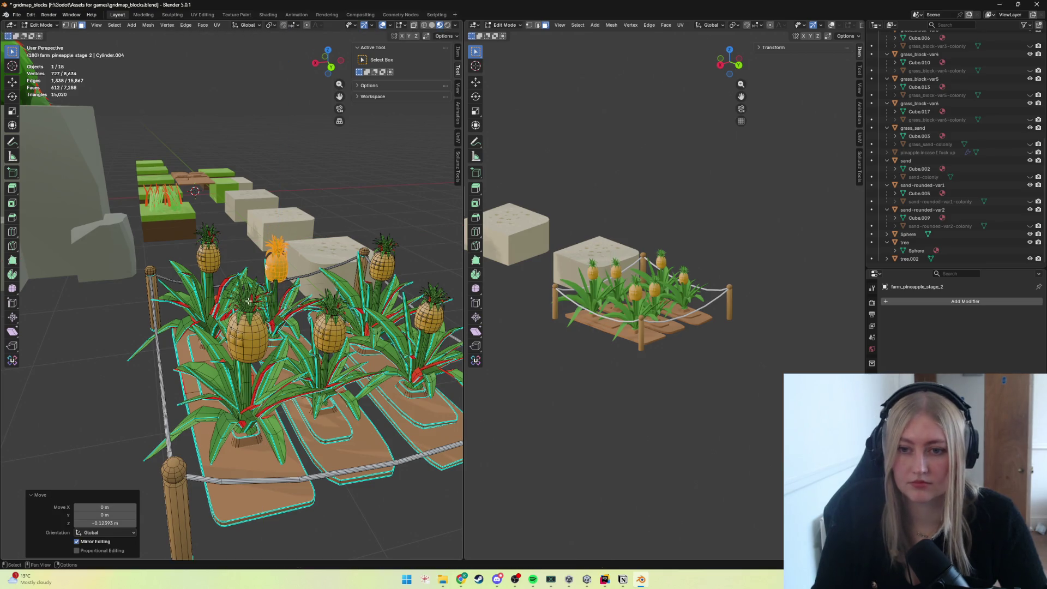
{"action": "middle_click_drag", "start_coordinate": [286, 301], "coordinate": [312, 307]}
{"action": "key", "text": "g"}
{"action": "key", "text": "y"}
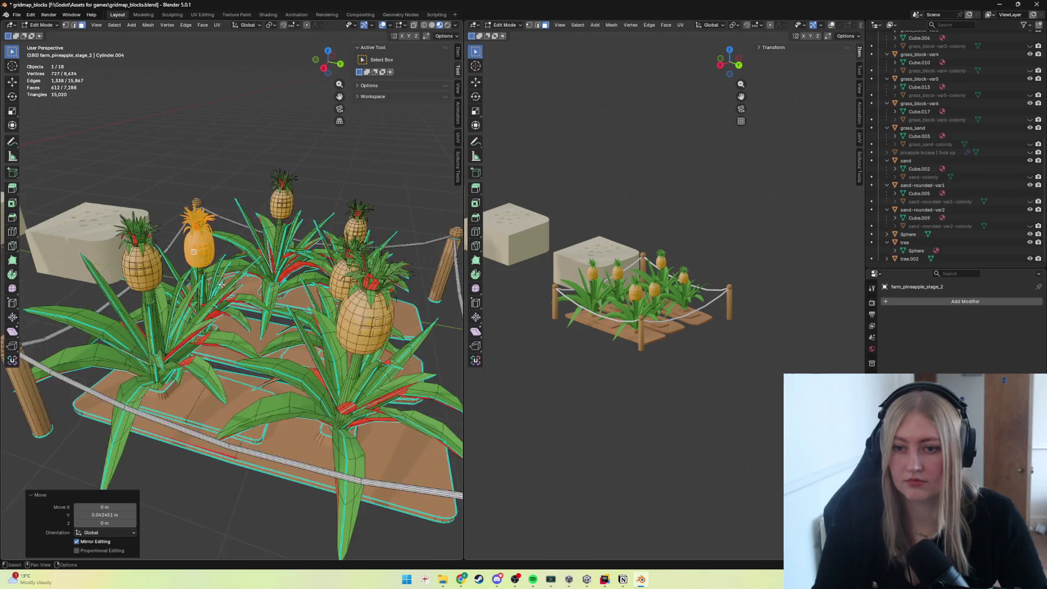
{"action": "key", "text": "Escape"}
{"action": "scroll", "coordinate": [312, 308], "scroll_direction": "down", "scroll_amount": 5}
Return to Object Mode, frame the pineapple farm and save the blend file.
{"action": "mouse_move", "coordinate": [327, 327]}
{"action": "middle_mouse_down"}
{"action": "mouse_move", "coordinate": [355, 352]}
{"action": "mouse_move", "coordinate": [348, 368]}
{"action": "middle_mouse_up"}
{"action": "key", "text": "Tab"}
{"action": "scroll", "coordinate": [356, 352], "scroll_direction": "down", "scroll_amount": 3}
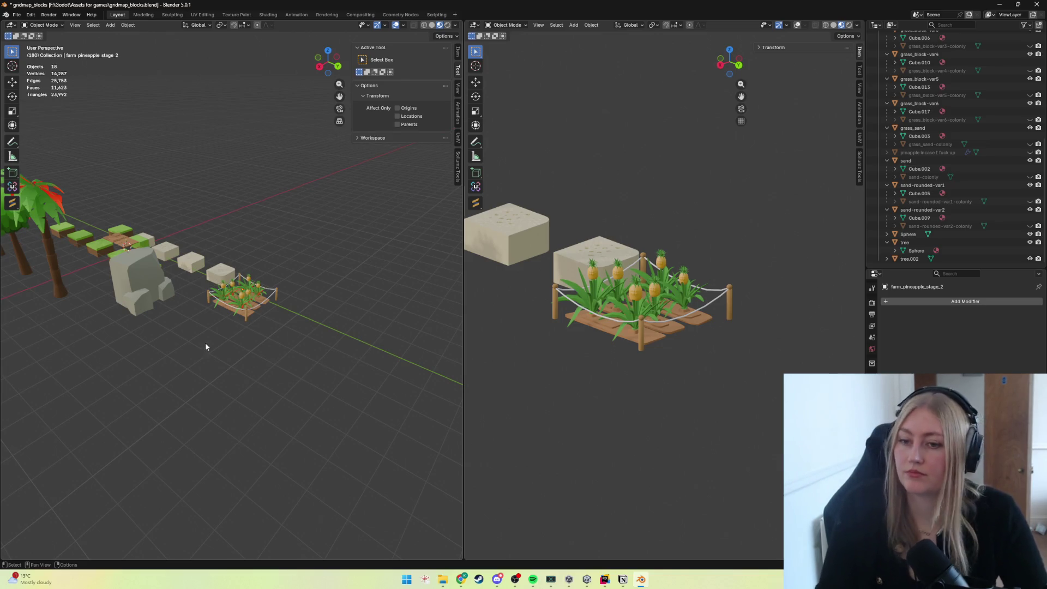
{"action": "left_click", "coordinate": [238, 304]}
{"action": "key", "text": "KP_Decimal"}
{"action": "key", "text": "ctrl+s"}
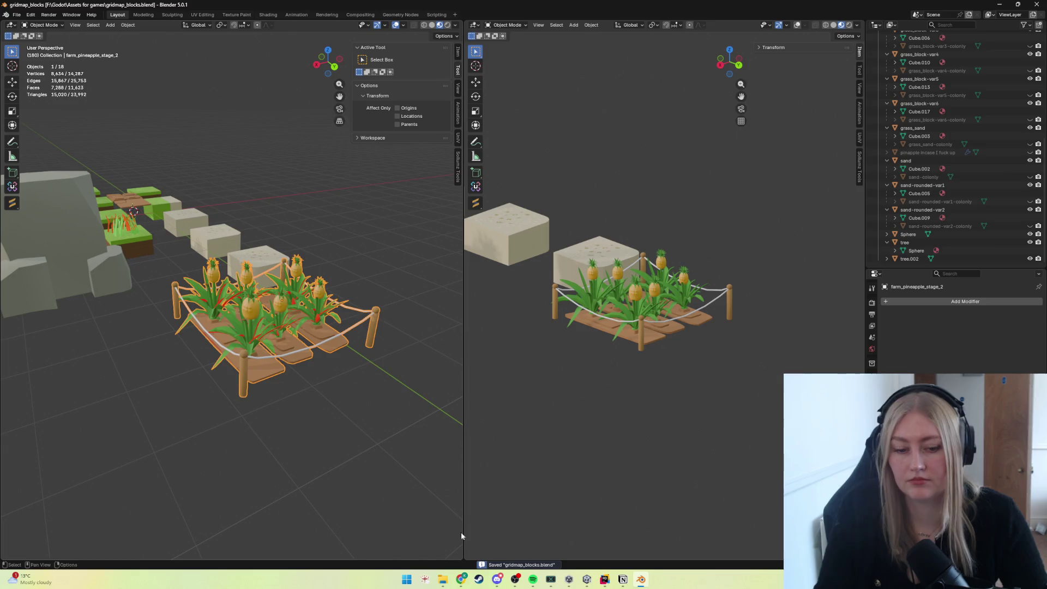
{"action": "left_click", "coordinate": [605, 579]}
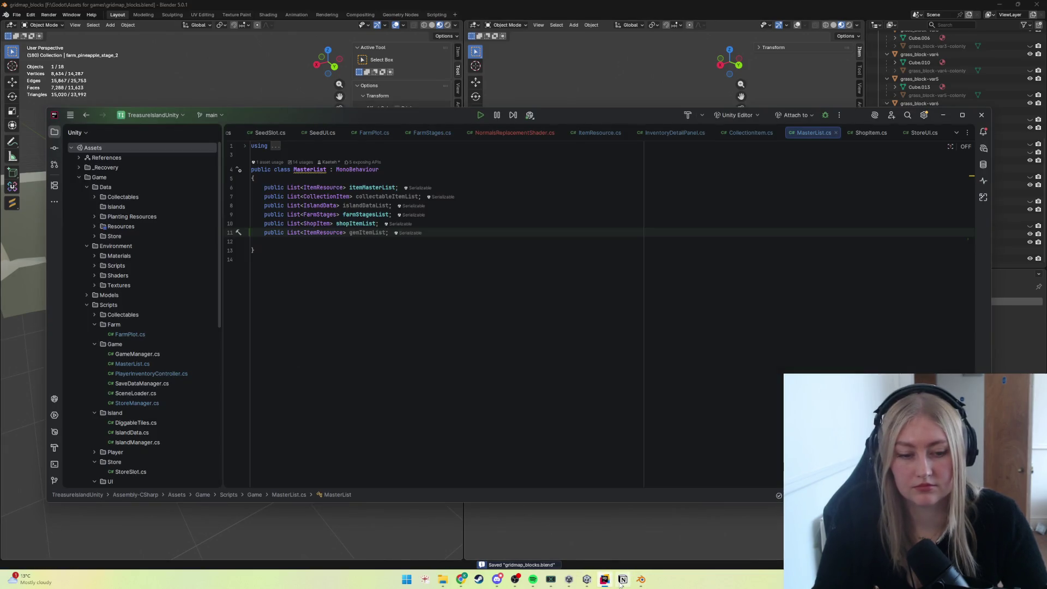
Remove the commented-out isHarvestable line and extra blank line from FarmStages.cs.
{"action": "left_click", "coordinate": [508, 368]}
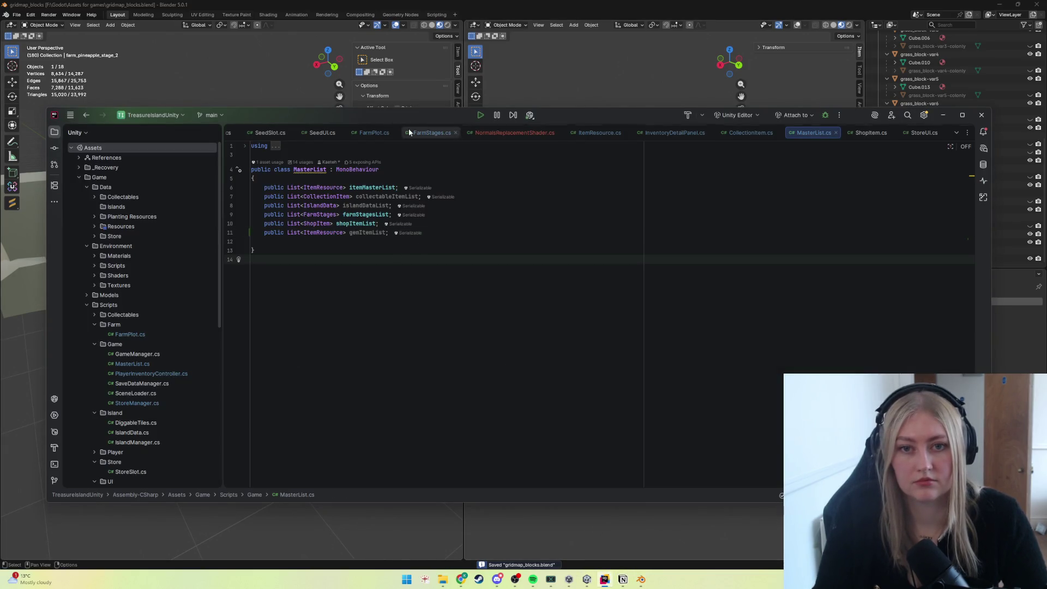
{"action": "left_click", "coordinate": [446, 133]}
{"action": "left_click_drag", "start_coordinate": [384, 281], "coordinate": [281, 277]}
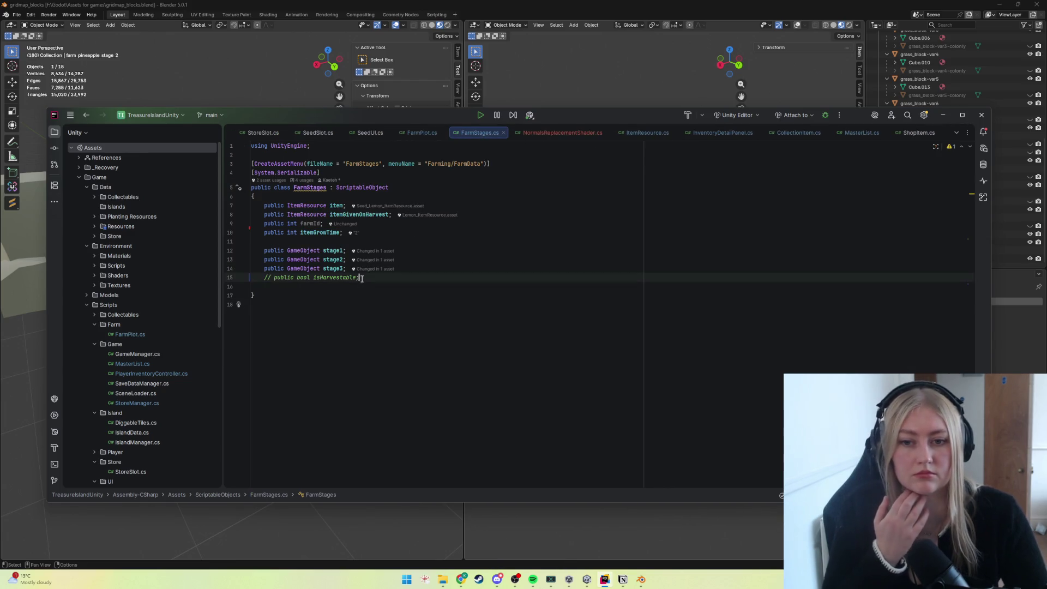
{"action": "key", "text": "BackSpace"}
{"action": "key", "text": "Down"}
{"action": "key", "text": "Down"}
{"action": "key", "text": "BackSpace"}
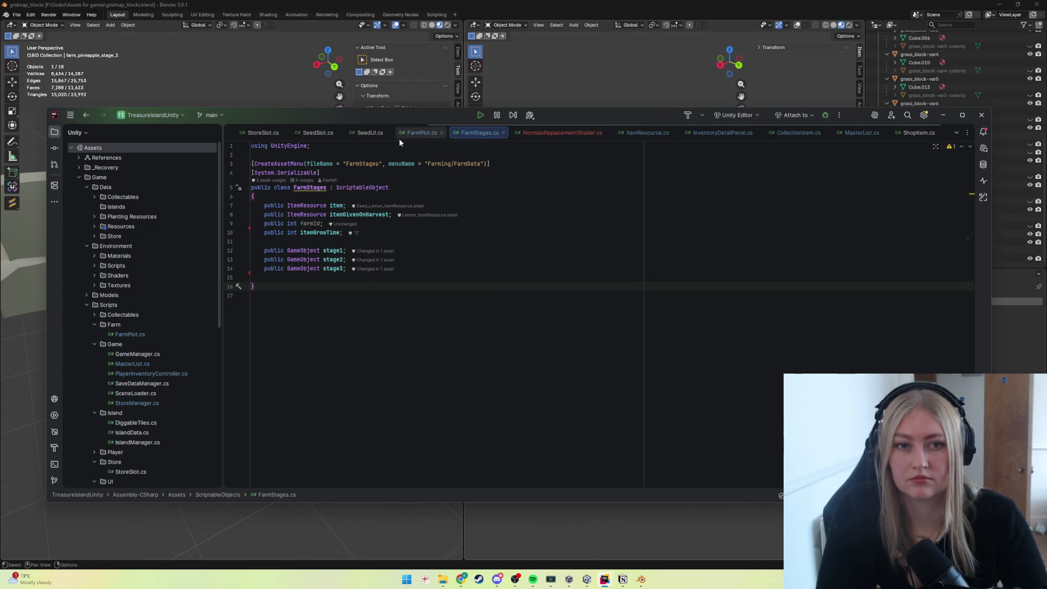
Review NormalsReplacementShader, ItemResource, FarmStages and CollectionItem scripts, then minimize Rider to show Blender.
{"action": "left_click", "coordinate": [573, 135]}
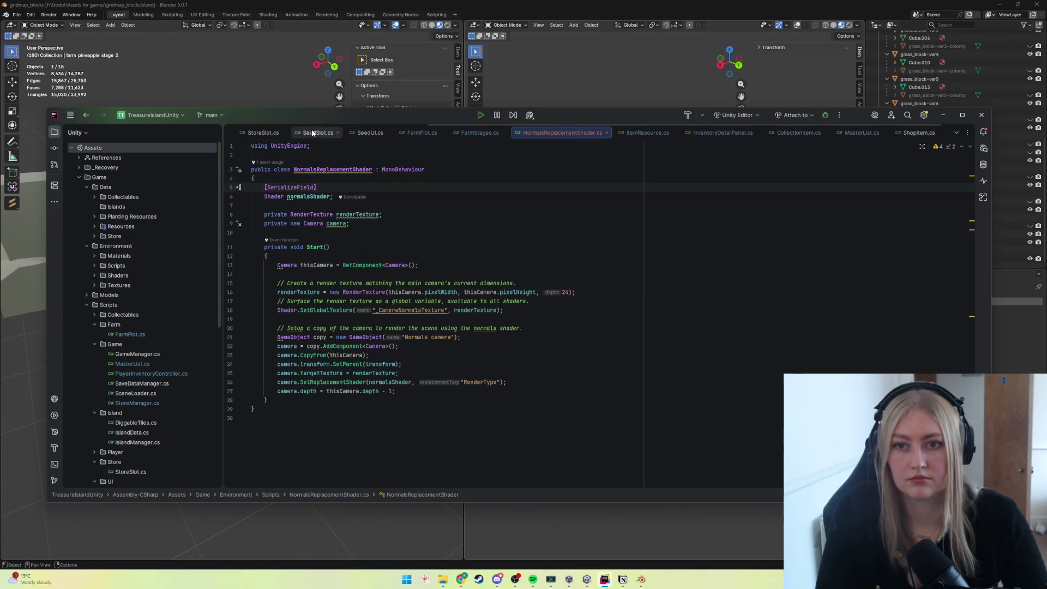
{"action": "scroll", "coordinate": [143, 426], "scroll_direction": "down", "scroll_amount": 3}
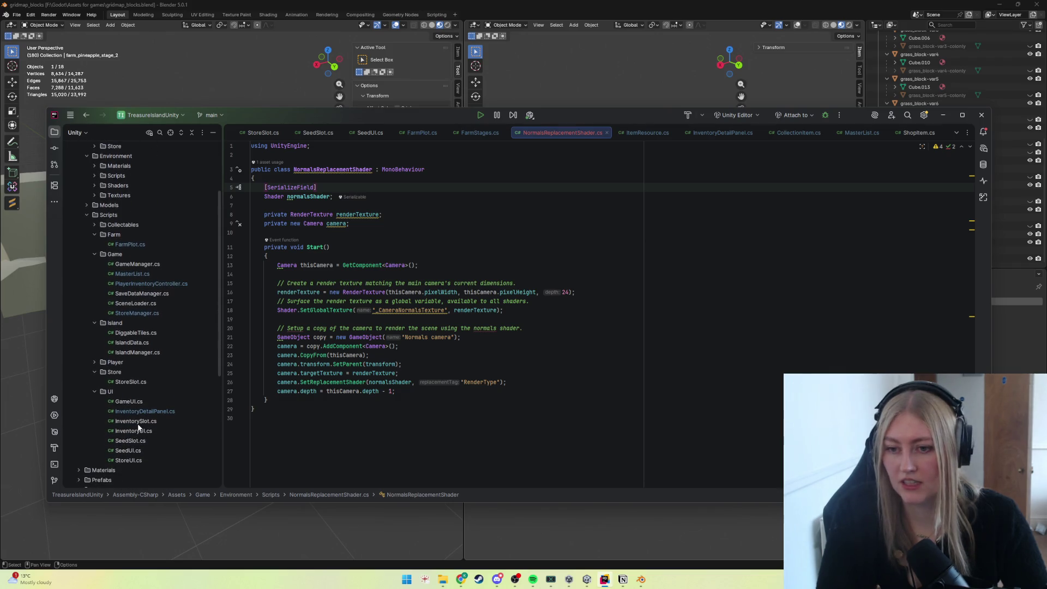
{"action": "scroll", "coordinate": [132, 401], "scroll_direction": "down", "scroll_amount": 2}
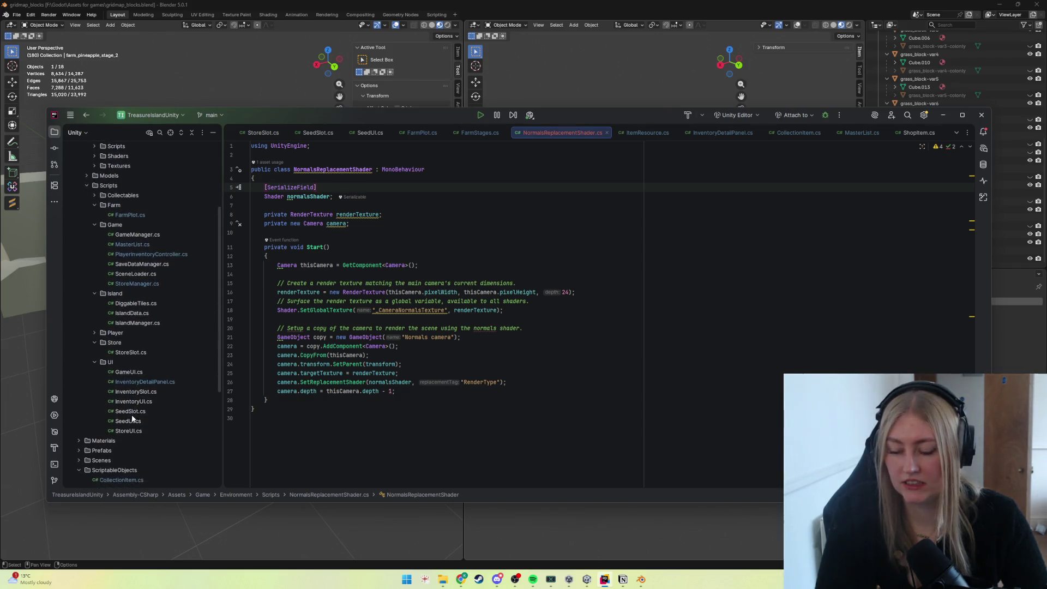
{"action": "scroll", "coordinate": [128, 423], "scroll_direction": "down", "scroll_amount": 2}
{"action": "scroll", "coordinate": [128, 424], "scroll_direction": "down", "scroll_amount": 1}
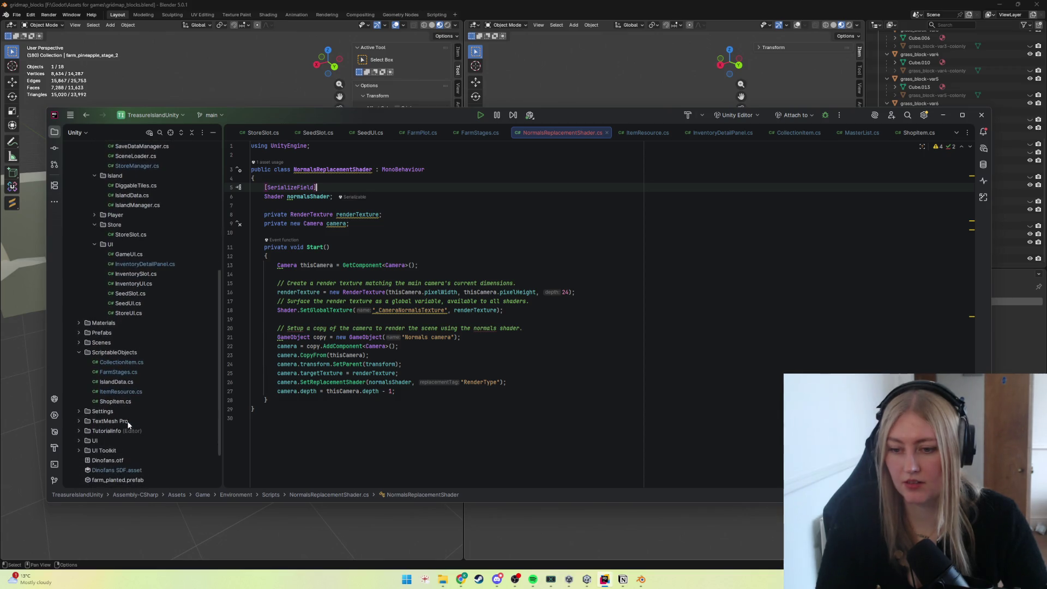
{"action": "double_click", "coordinate": [122, 392]}
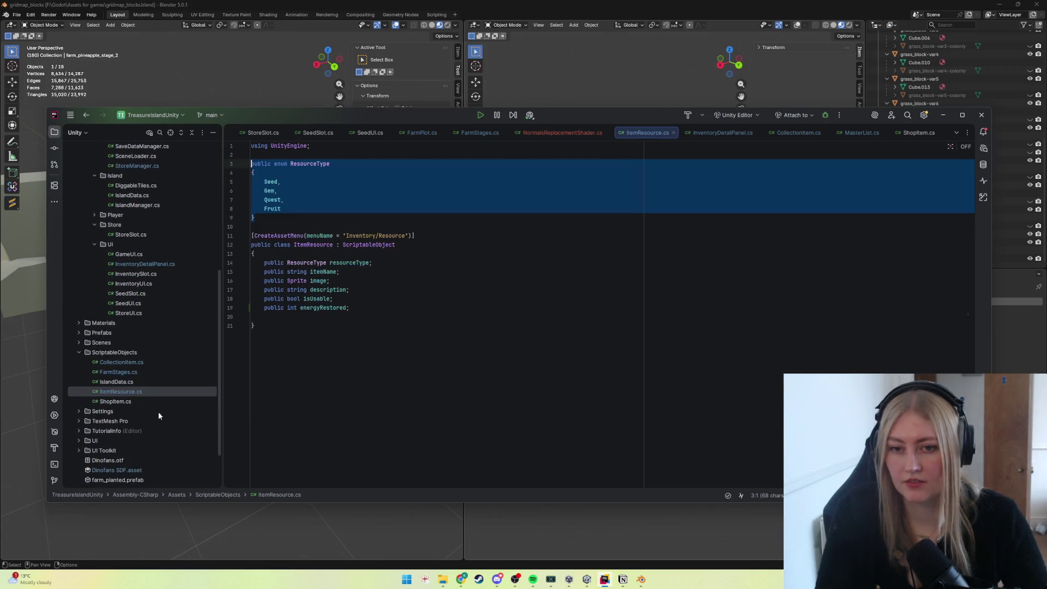
{"action": "left_click", "coordinate": [262, 407]}
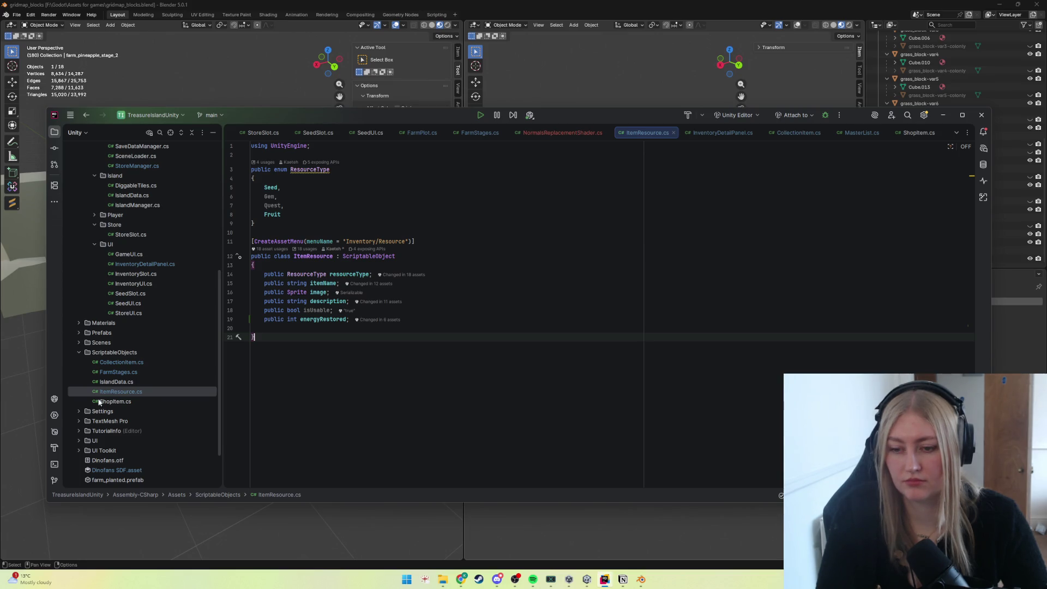
{"action": "scroll", "coordinate": [117, 433], "scroll_direction": "up", "scroll_amount": 1}
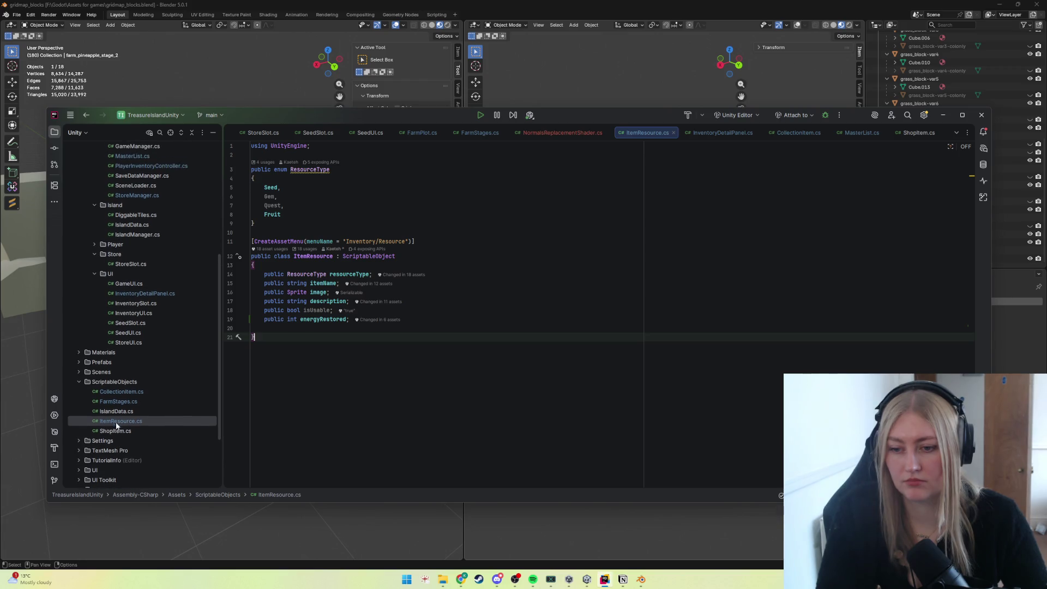
{"action": "double_click", "coordinate": [115, 401]}
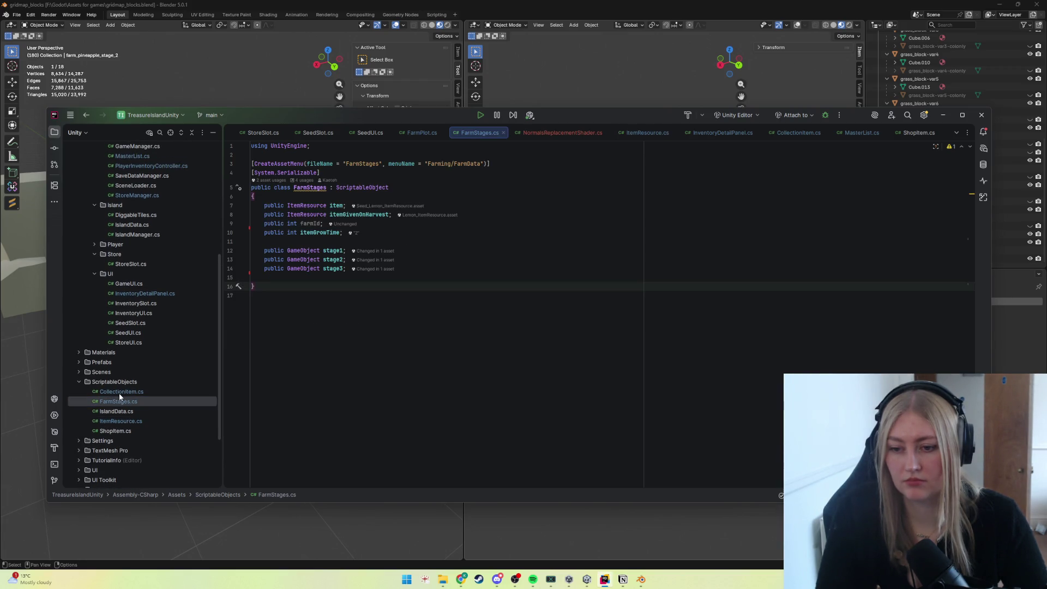
{"action": "left_click", "coordinate": [118, 392]}
{"action": "left_click", "coordinate": [121, 402]}
{"action": "double_click", "coordinate": [122, 392]}
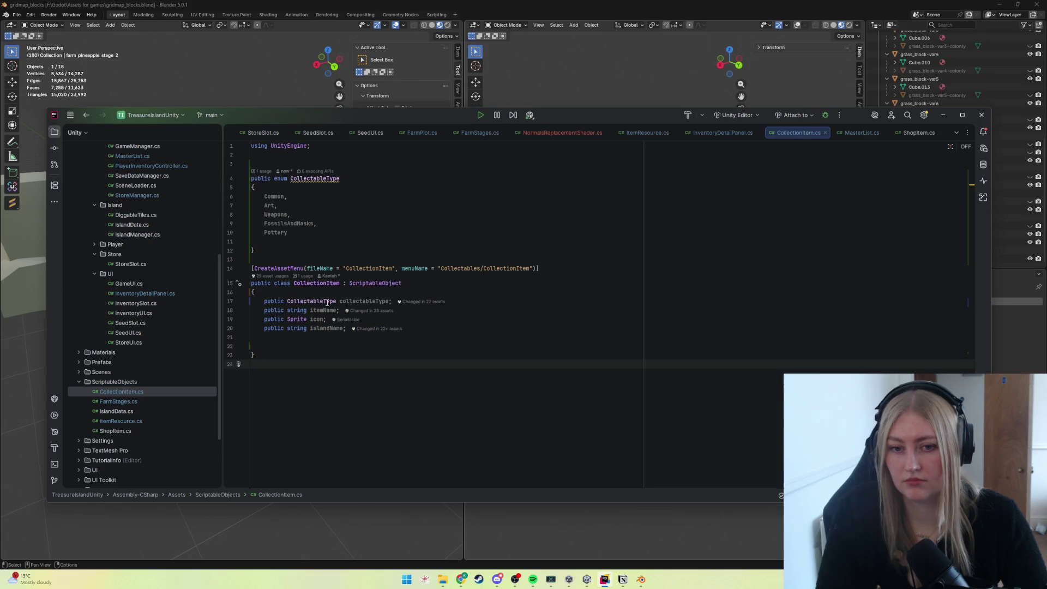
{"action": "scroll", "coordinate": [150, 339], "scroll_direction": "up", "scroll_amount": 2}
{"action": "scroll", "coordinate": [150, 340], "scroll_direction": "up", "scroll_amount": 2}
{"action": "scroll", "coordinate": [149, 339], "scroll_direction": "up", "scroll_amount": 2}
{"action": "scroll", "coordinate": [150, 340], "scroll_direction": "up", "scroll_amount": 1}
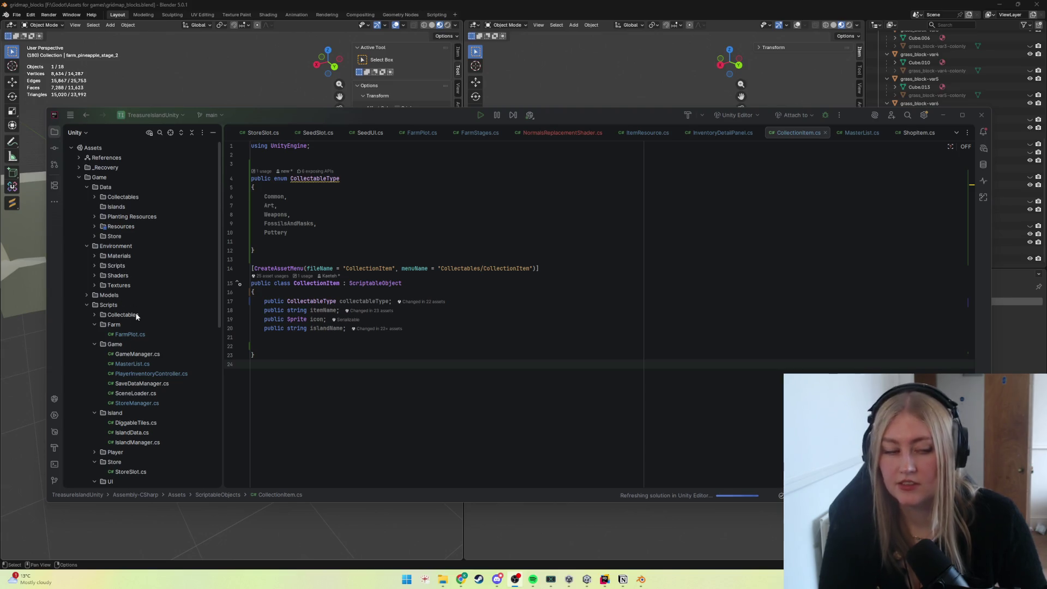
{"action": "left_click", "coordinate": [944, 116]}
{"action": "scroll", "coordinate": [364, 350], "scroll_direction": "down", "scroll_amount": 2}
{"action": "scroll", "coordinate": [372, 401], "scroll_direction": "down", "scroll_amount": 2}
{"action": "left_click", "coordinate": [379, 461]}
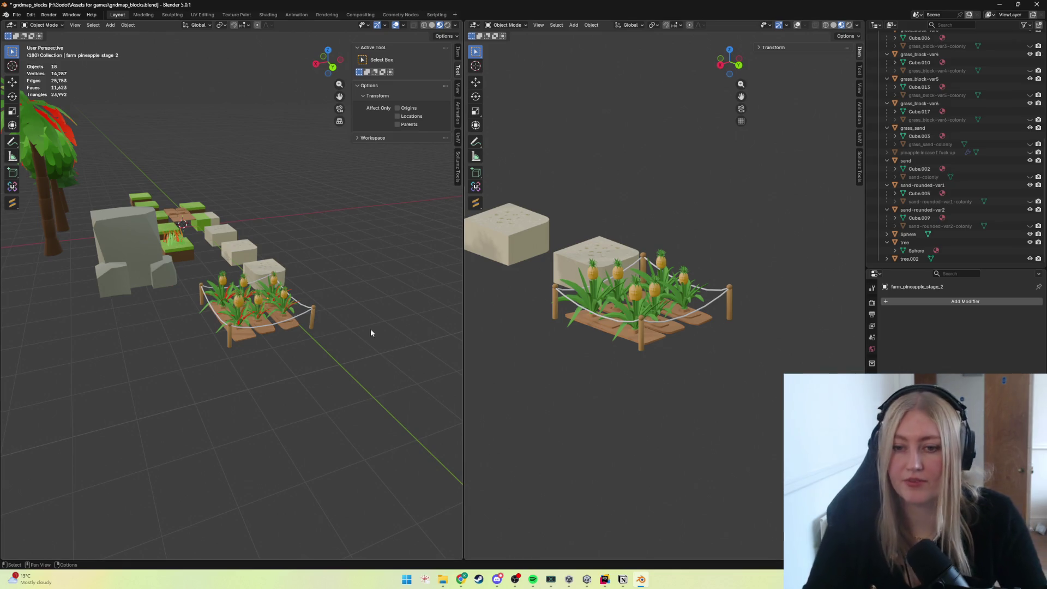
{"action": "scroll", "coordinate": [259, 353], "scroll_direction": "up", "scroll_amount": 3}
{"action": "scroll", "coordinate": [256, 342], "scroll_direction": "up", "scroll_amount": 1}
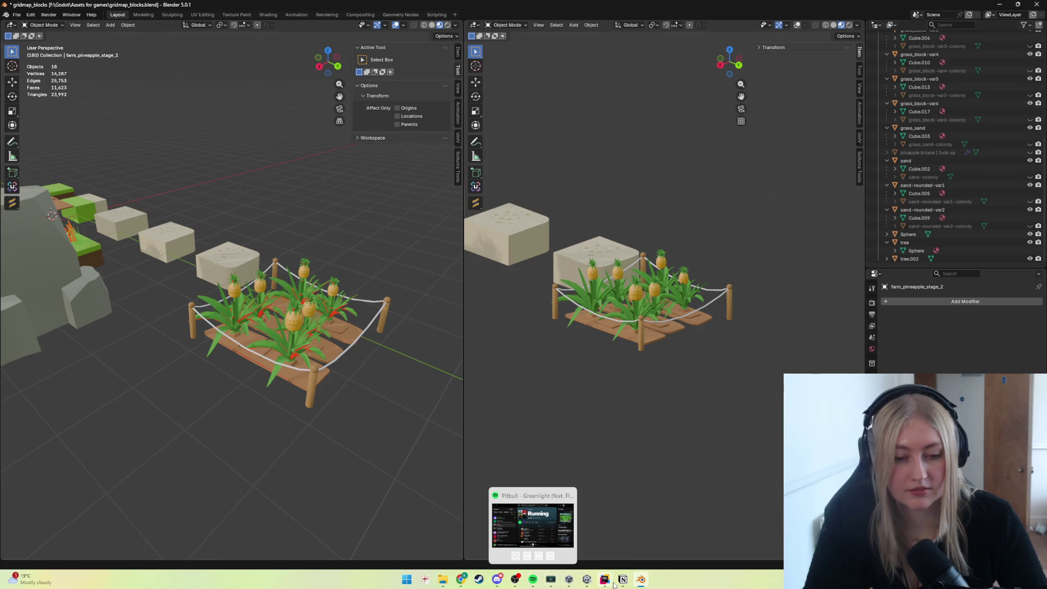
Bring the Unity editor to the front from the taskbar.
{"action": "left_click", "coordinate": [587, 579]}
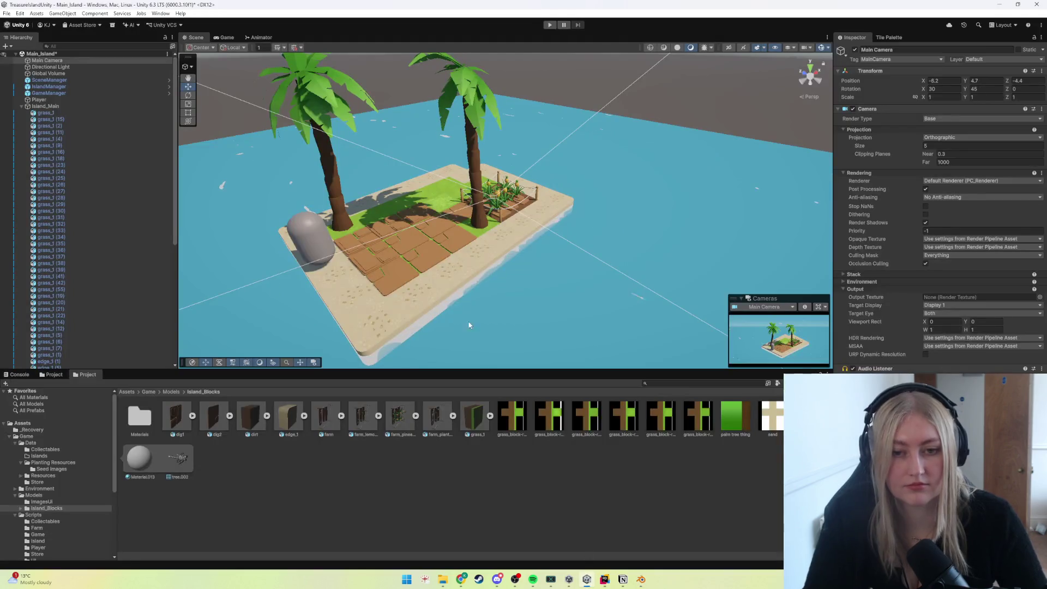
Collapse Island_Main's grass tiles in the Hierarchy and open the Island_2 scene from the Scenes folder.
{"action": "left_click_drag", "start_coordinate": [433, 320], "coordinate": [483, 332], "text": "alt"}
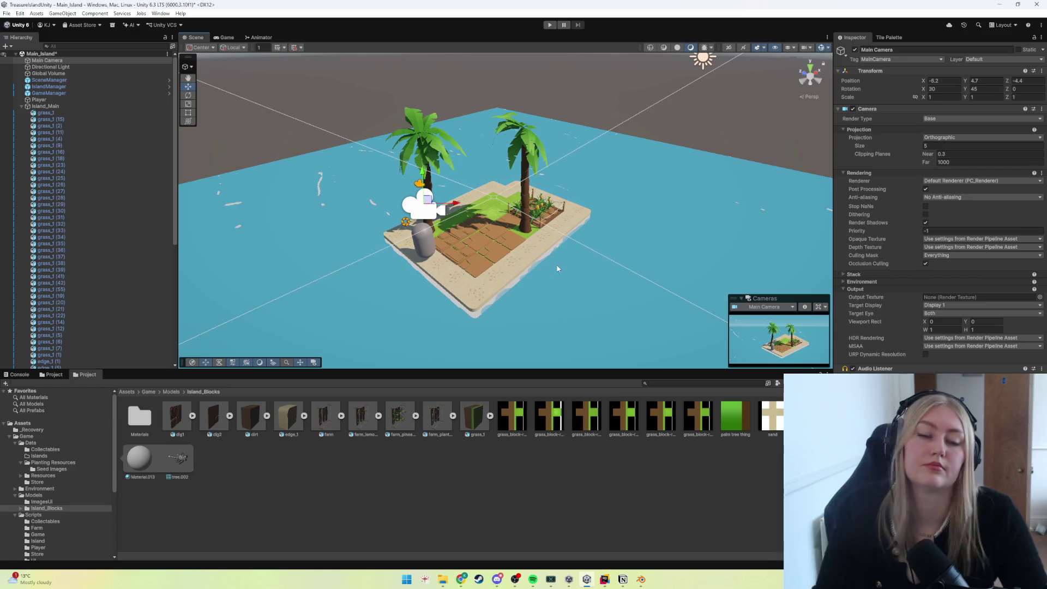
{"action": "middle_click_drag", "start_coordinate": [484, 332], "coordinate": [516, 233]}
{"action": "scroll", "coordinate": [517, 233], "scroll_direction": "up", "scroll_amount": 2}
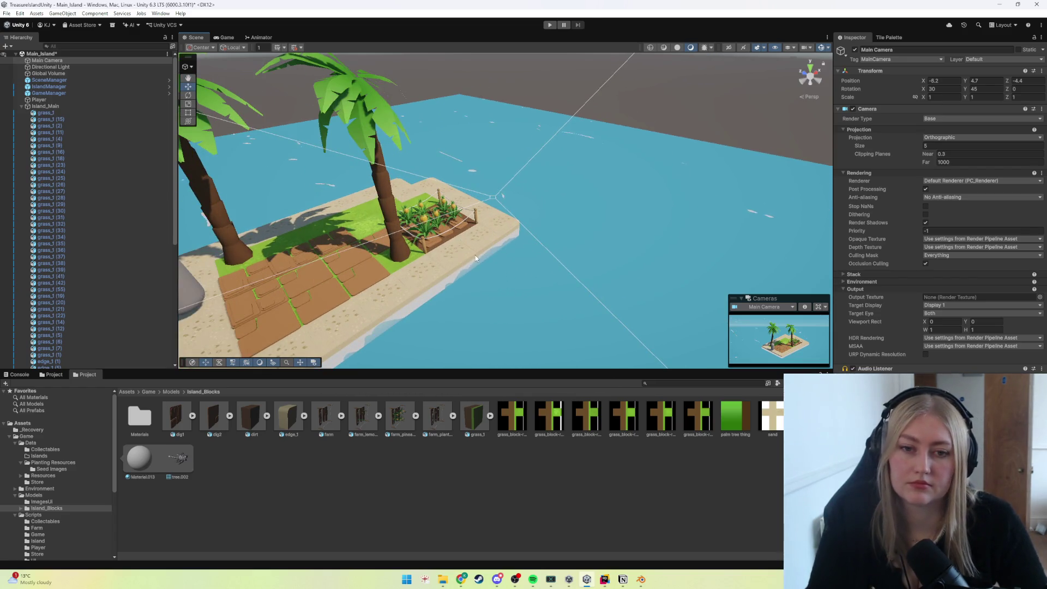
{"action": "left_click_drag", "start_coordinate": [475, 258], "coordinate": [491, 283], "text": "alt"}
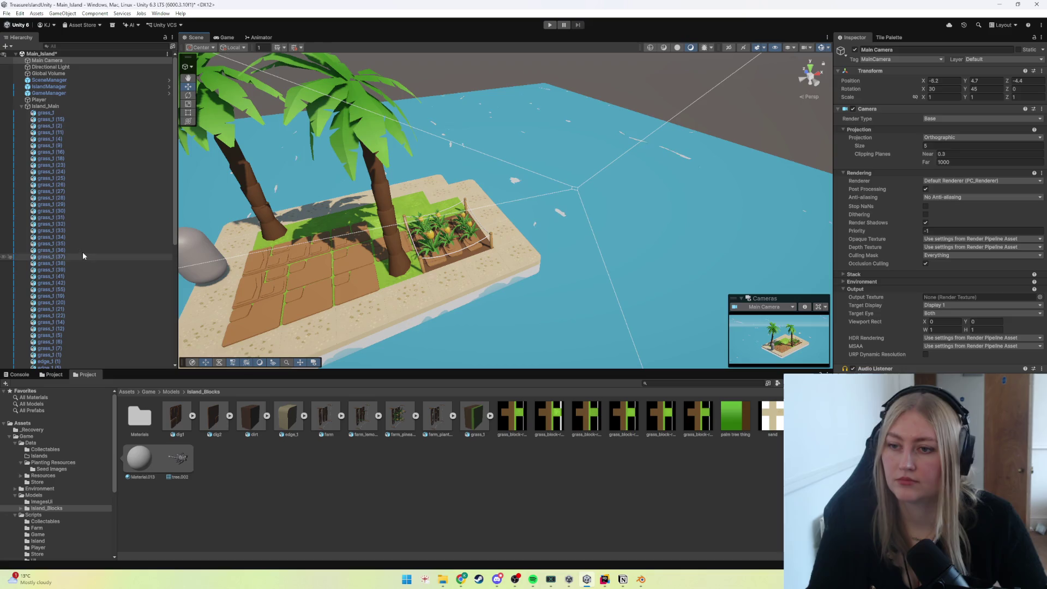
{"action": "left_click", "coordinate": [22, 107]}
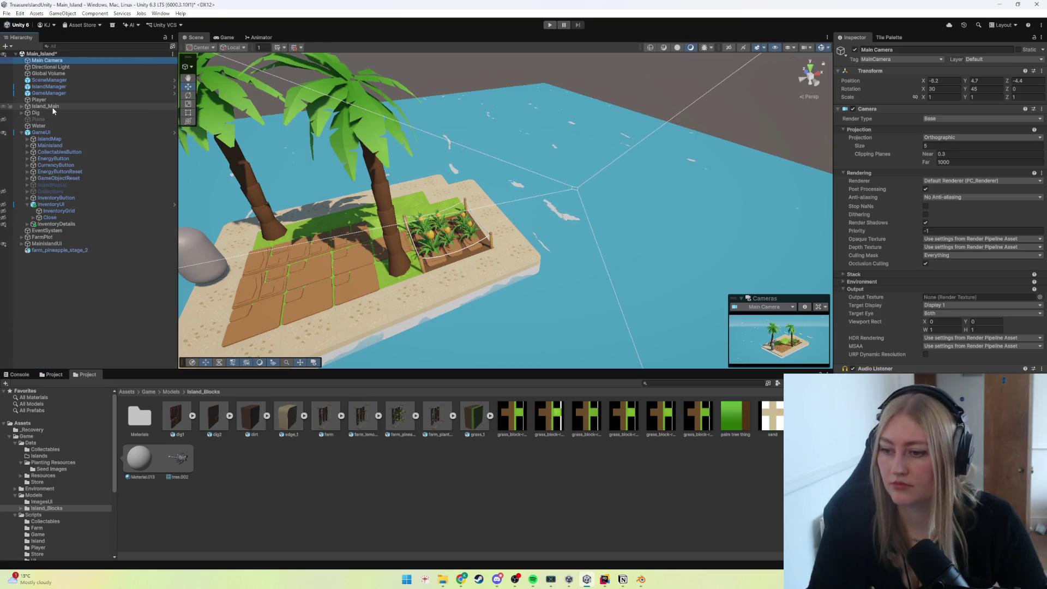
{"action": "left_click", "coordinate": [67, 298]}
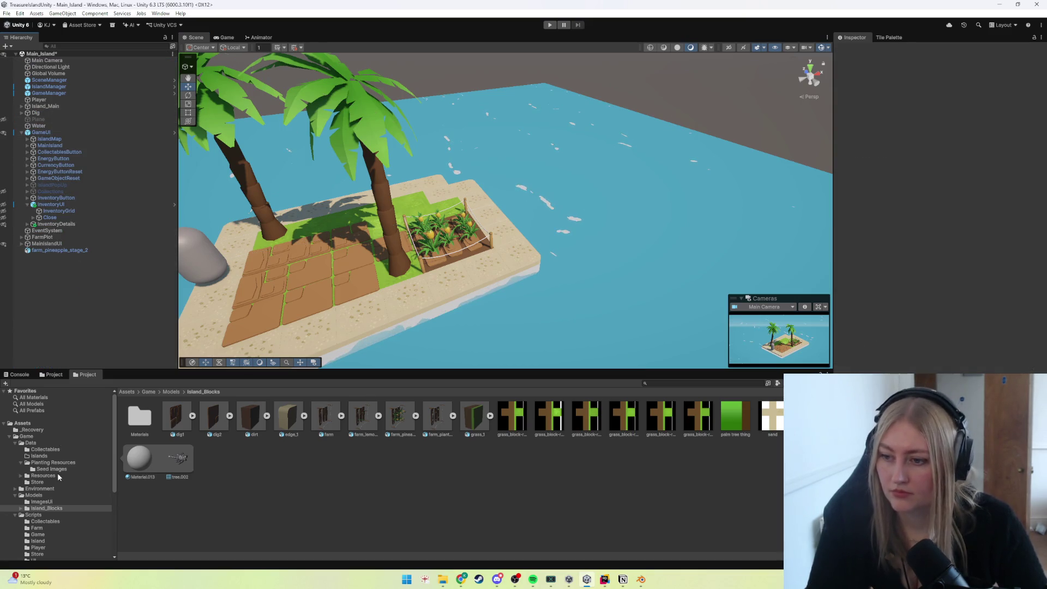
{"action": "scroll", "coordinate": [45, 501], "scroll_direction": "down", "scroll_amount": 2}
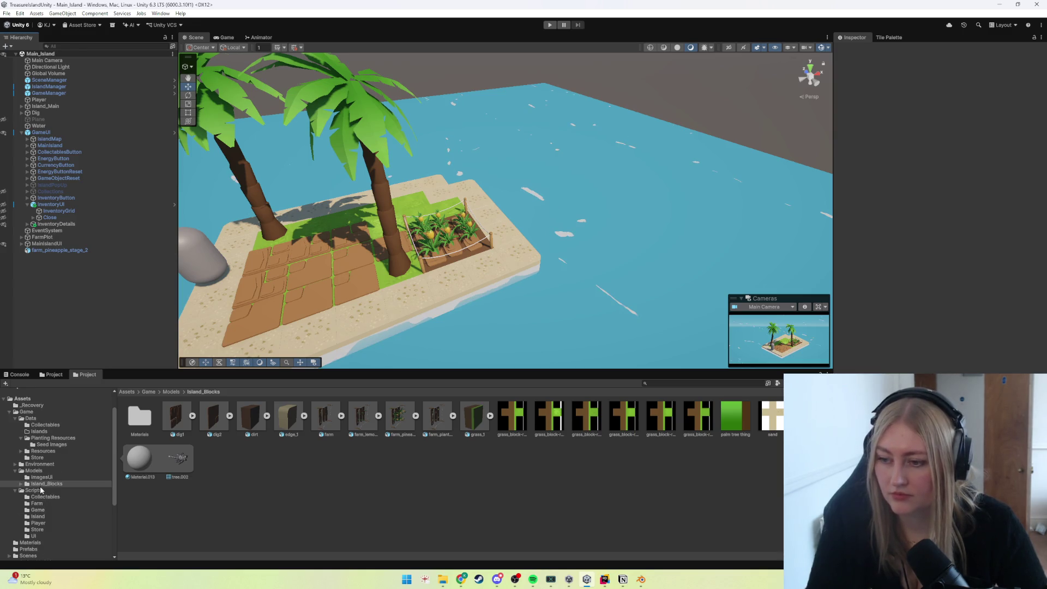
{"action": "scroll", "coordinate": [43, 495], "scroll_direction": "down", "scroll_amount": 3}
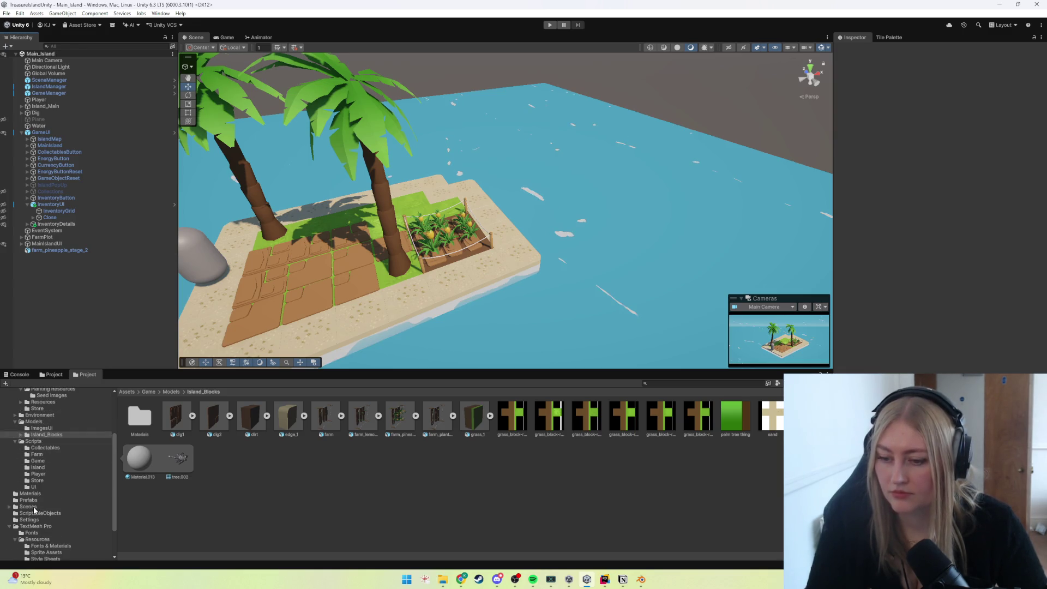
{"action": "left_click", "coordinate": [28, 506]}
{"action": "double_click", "coordinate": [280, 417]}
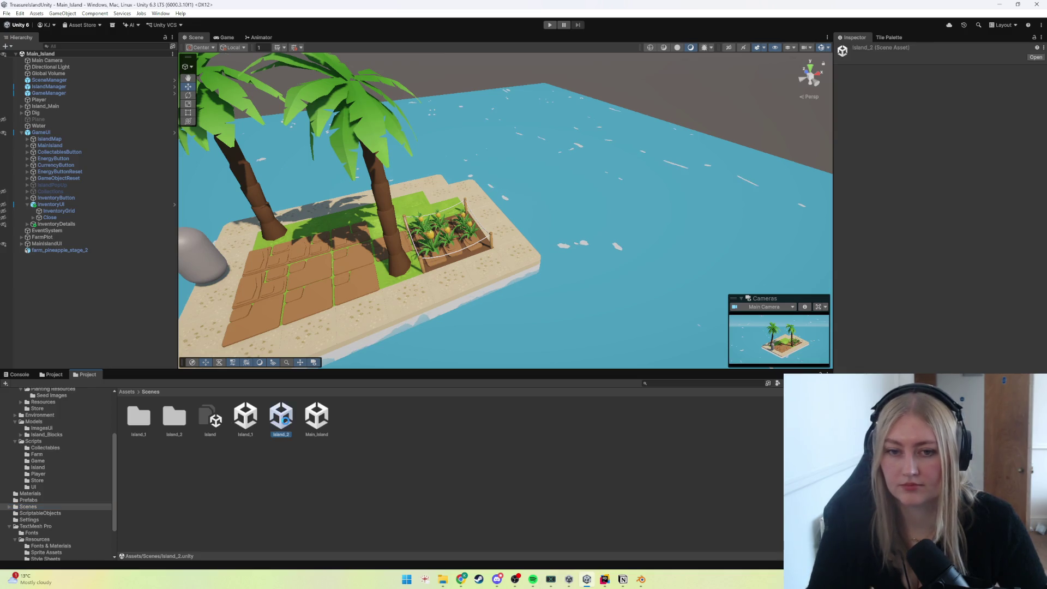
{"action": "scroll", "coordinate": [443, 297], "scroll_direction": "down", "scroll_amount": 2}
{"action": "scroll", "coordinate": [453, 316], "scroll_direction": "down", "scroll_amount": 2}
Inspect Island_2's GameUI object and compare its Game preview with the Scene view.
{"action": "middle_click_drag", "start_coordinate": [452, 316], "coordinate": [472, 331]}
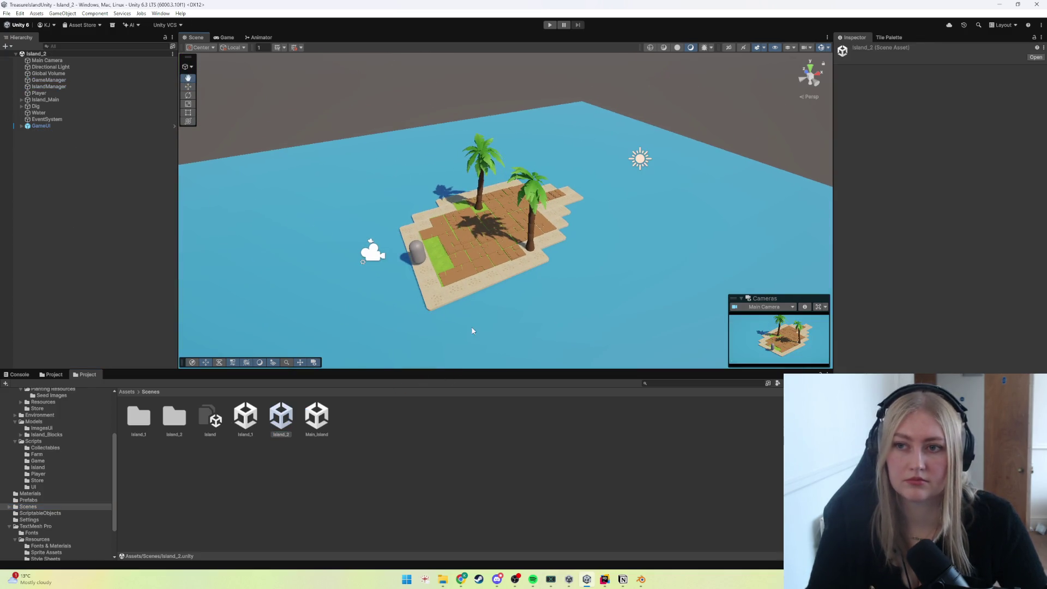
{"action": "left_click", "coordinate": [37, 126]}
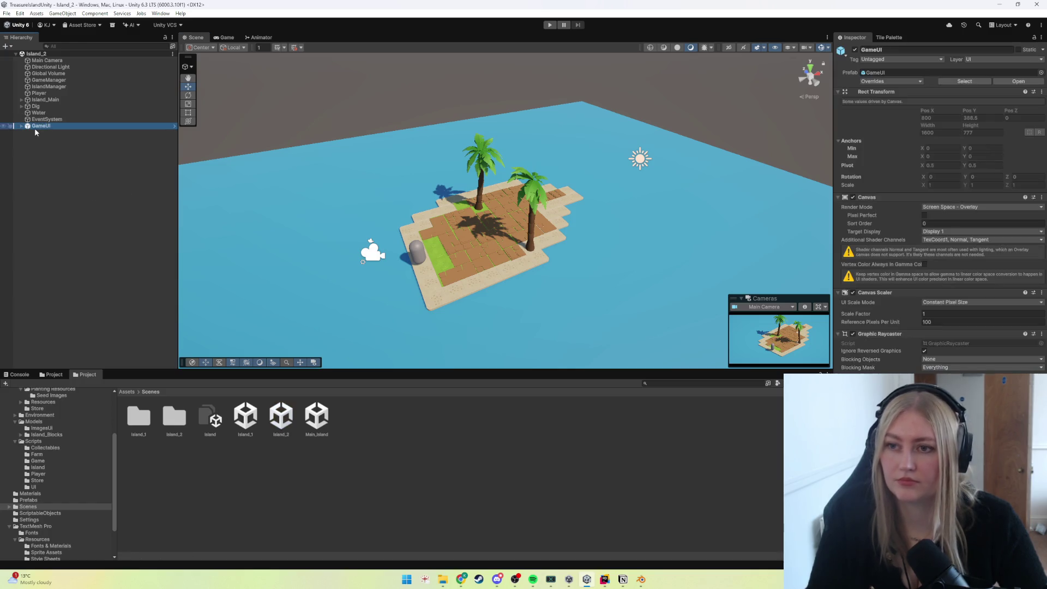
{"action": "left_click", "coordinate": [225, 37]}
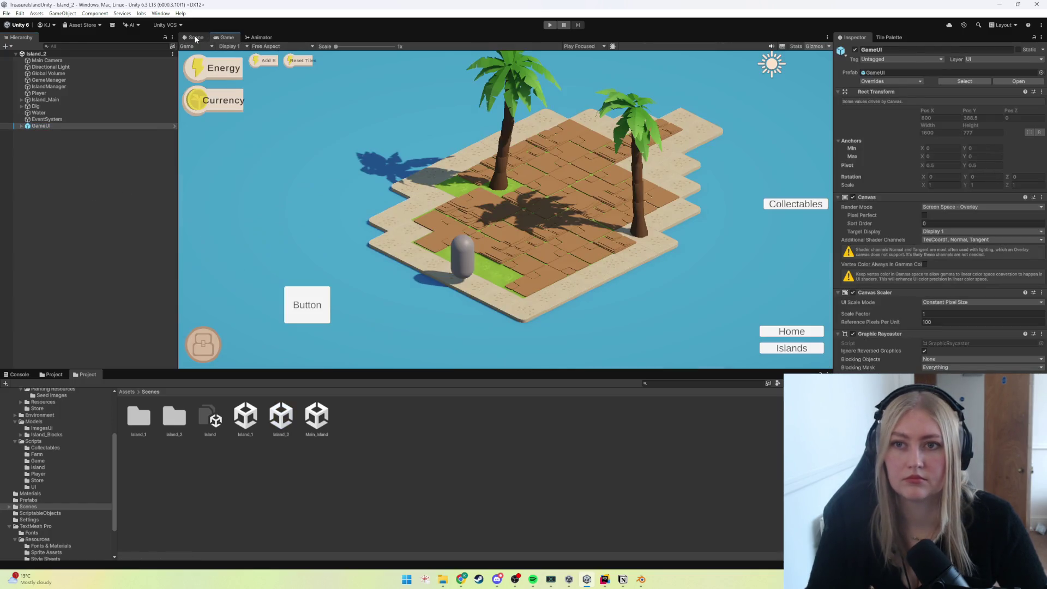
{"action": "left_click", "coordinate": [195, 38]}
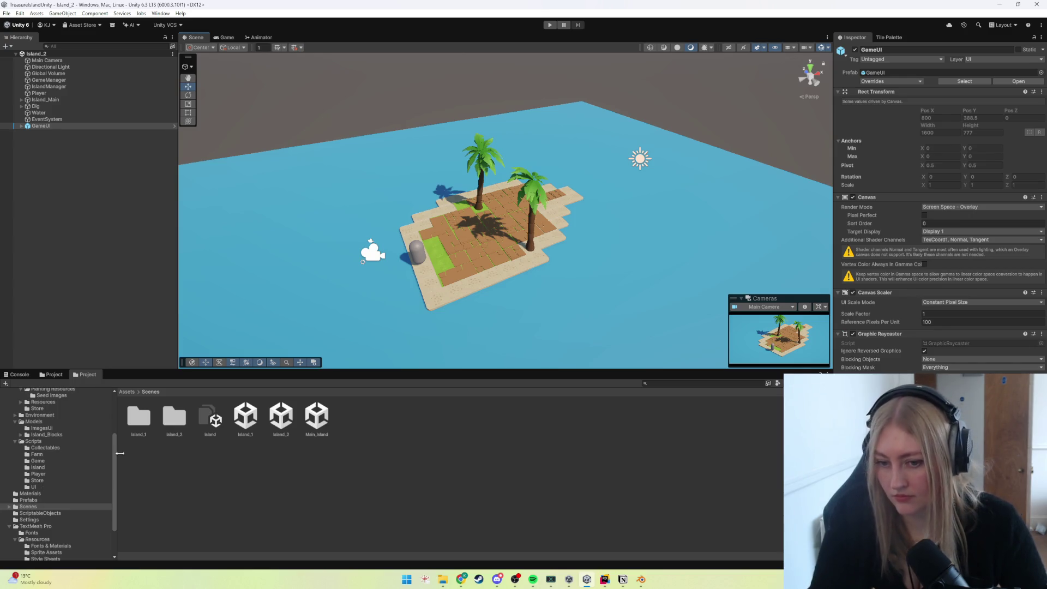
Switch to Main_Island and review the GameUI prefab overrides there.
{"action": "double_click", "coordinate": [316, 417]}
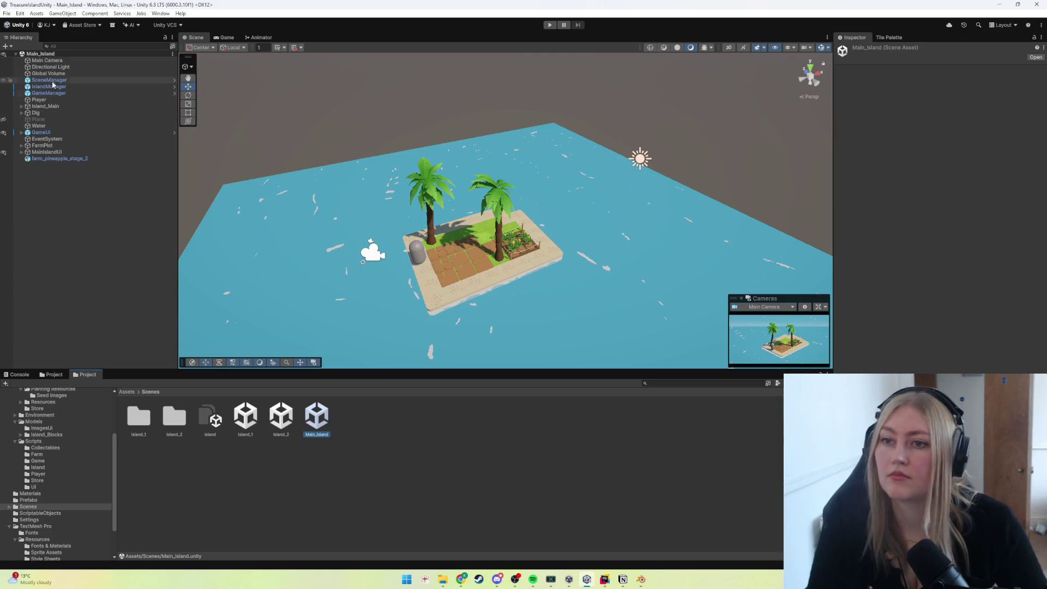
{"action": "left_click", "coordinate": [41, 132]}
{"action": "left_click", "coordinate": [879, 81]}
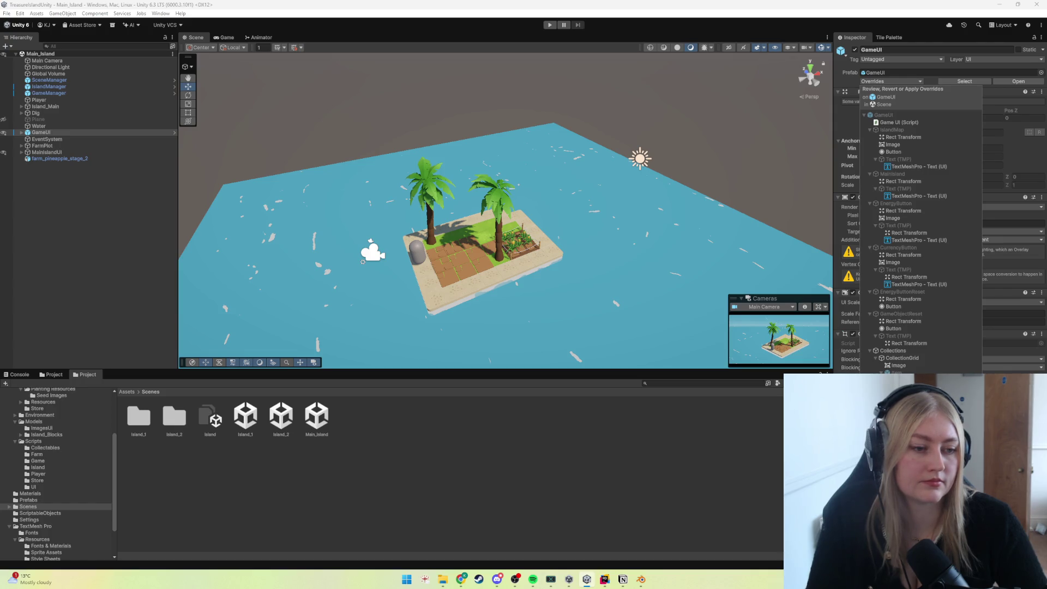
{"action": "left_click", "coordinate": [489, 316]}
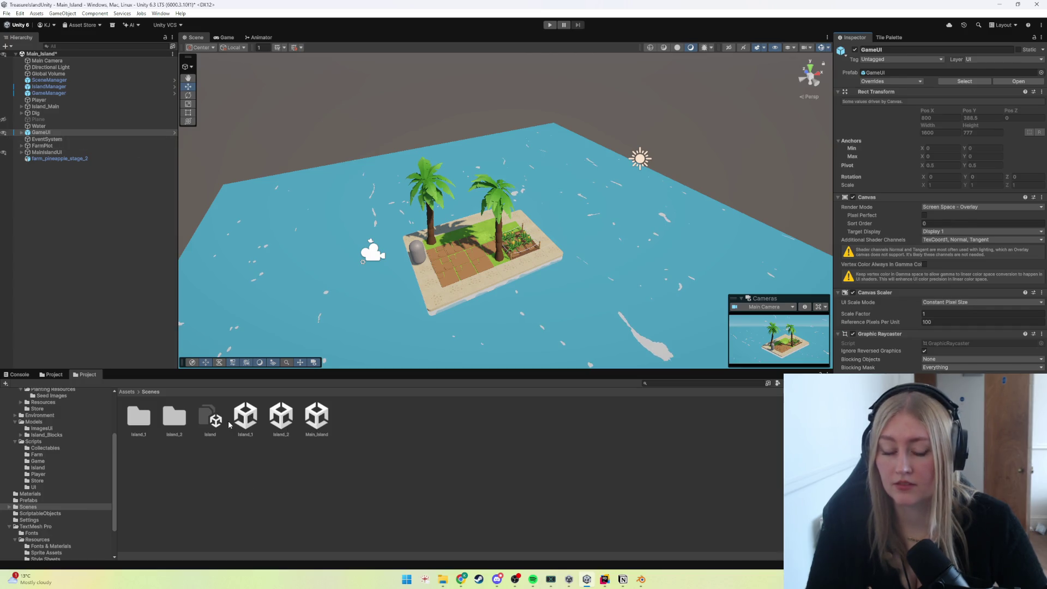
Reopen Island_2 and preview it in the Game view before returning to the 3D view.
{"action": "double_click", "coordinate": [280, 417]}
{"action": "key", "text": "Escape"}
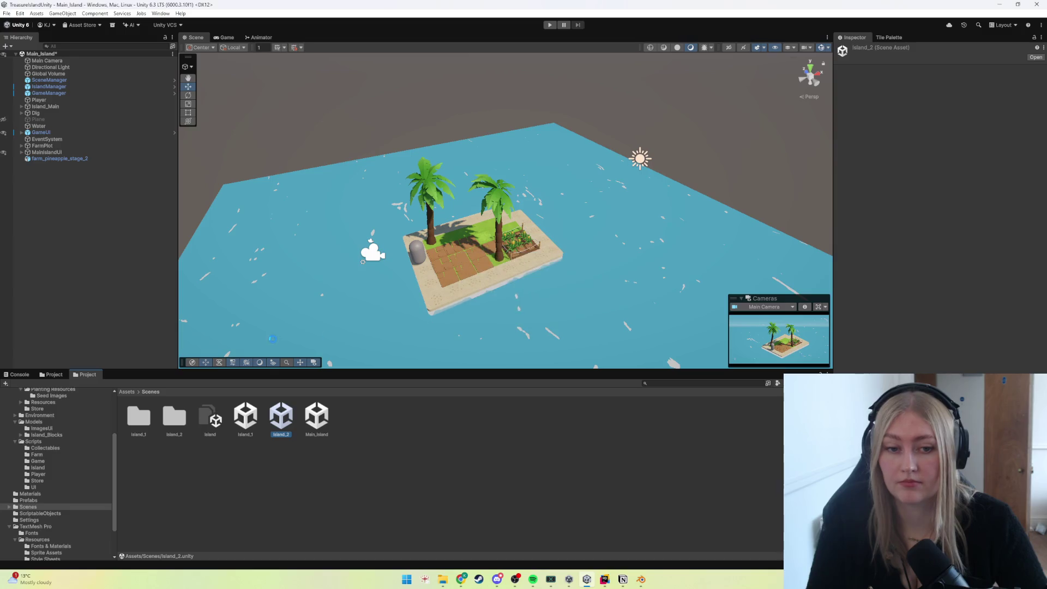
{"action": "left_click", "coordinate": [225, 37]}
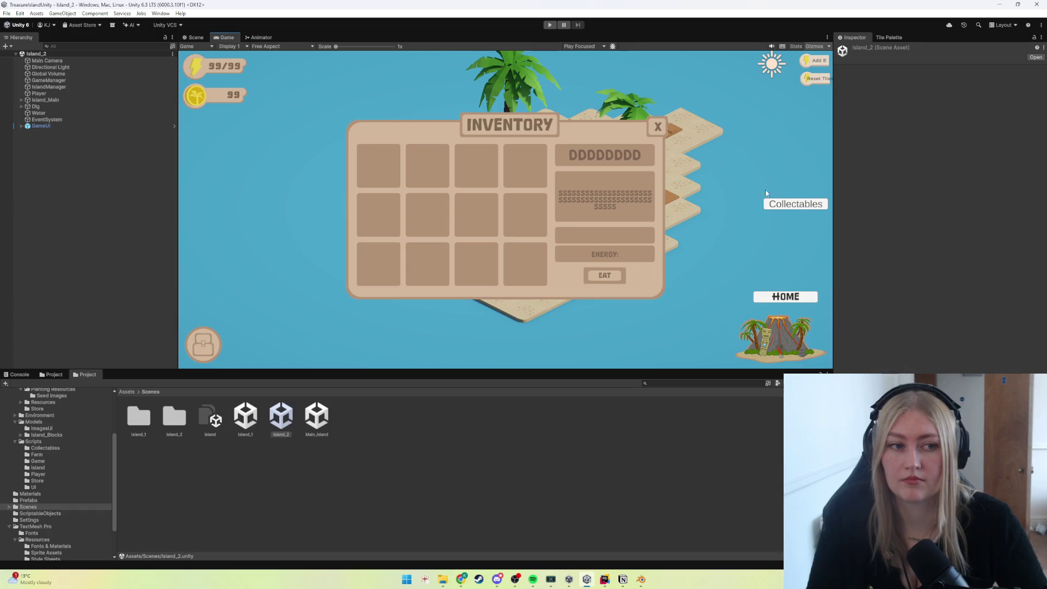
{"action": "left_click", "coordinate": [195, 37]}
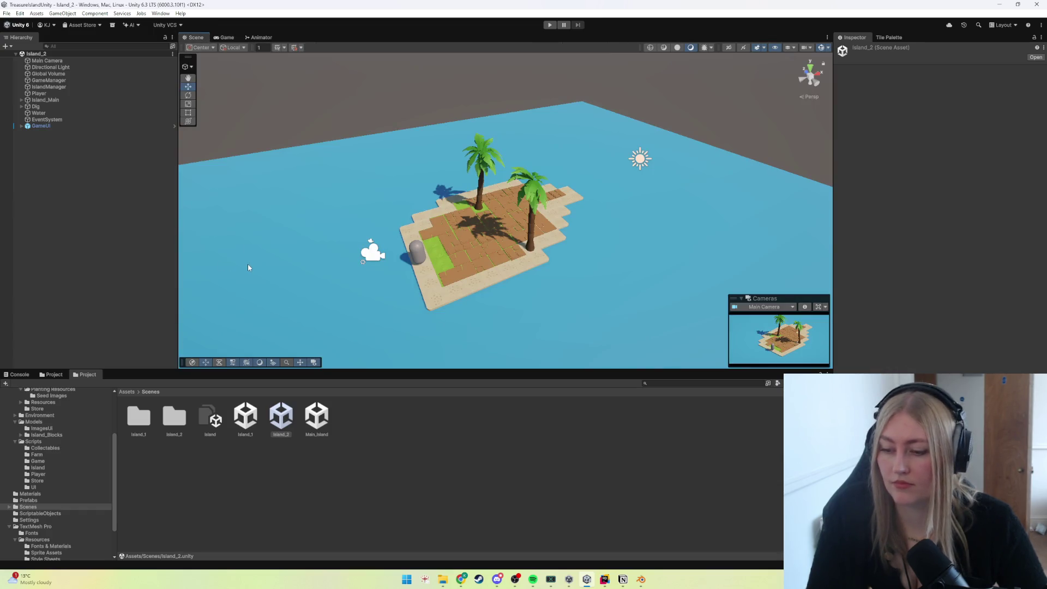
Save the Blender blocks file, return to Unity and load the Main_Island scene.
{"action": "left_click", "coordinate": [640, 579]}
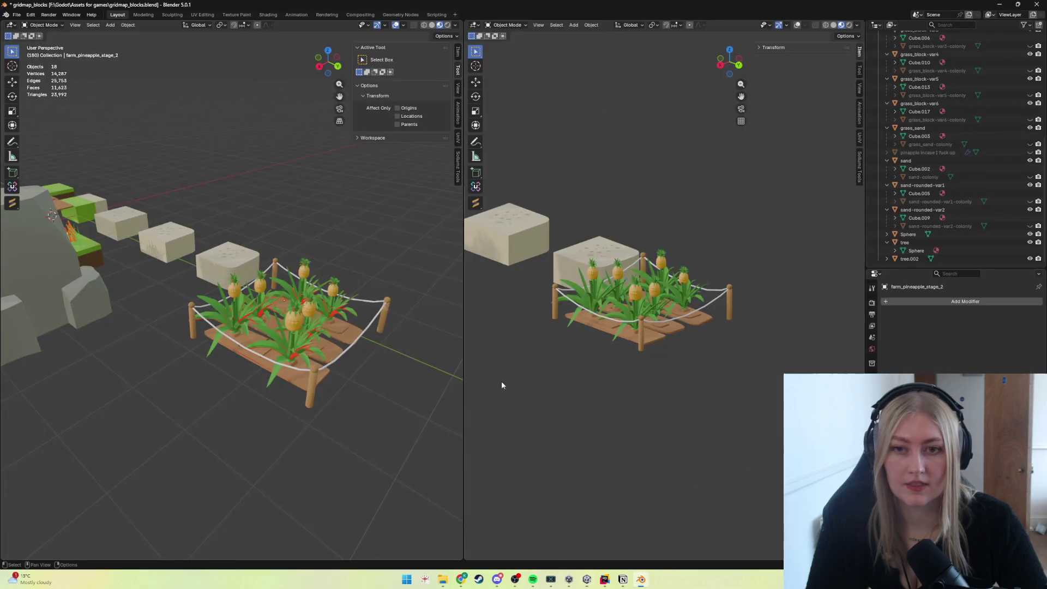
{"action": "left_click", "coordinate": [17, 16]}
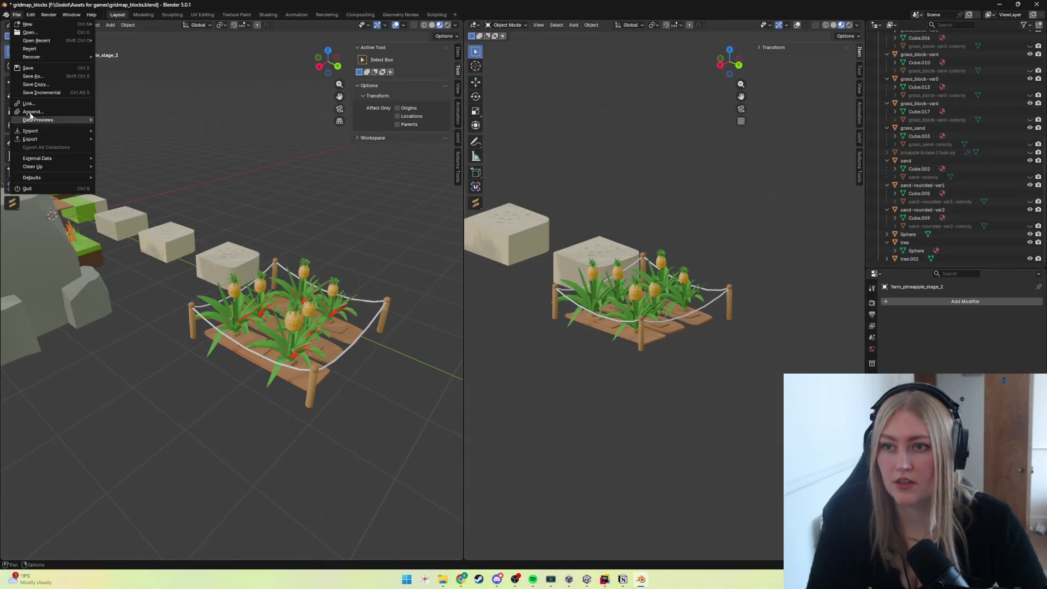
{"action": "left_click", "coordinate": [29, 67]}
{"action": "left_click", "coordinate": [992, 10]}
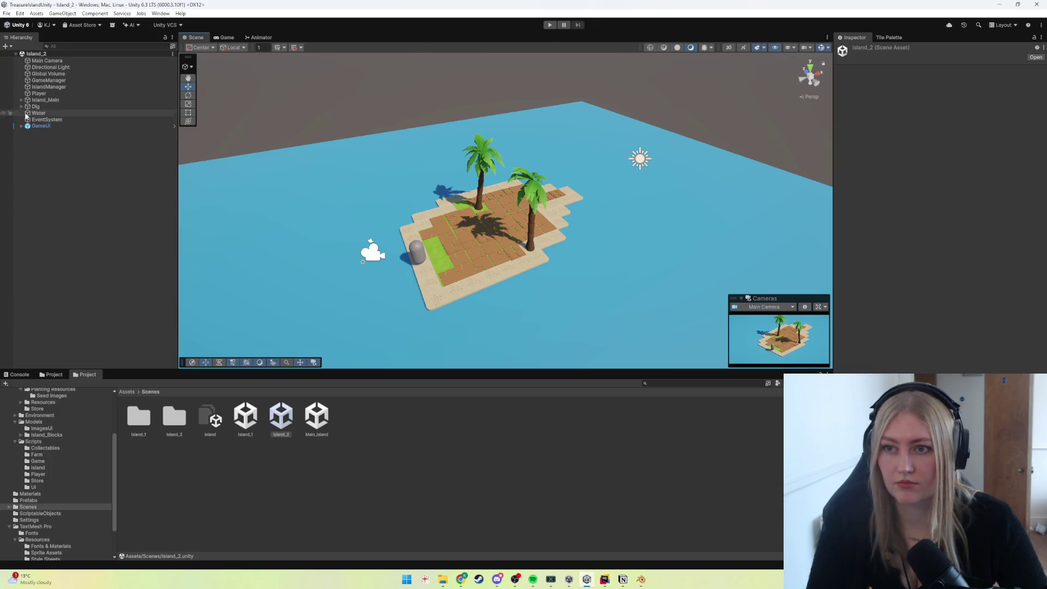
{"action": "double_click", "coordinate": [316, 417]}
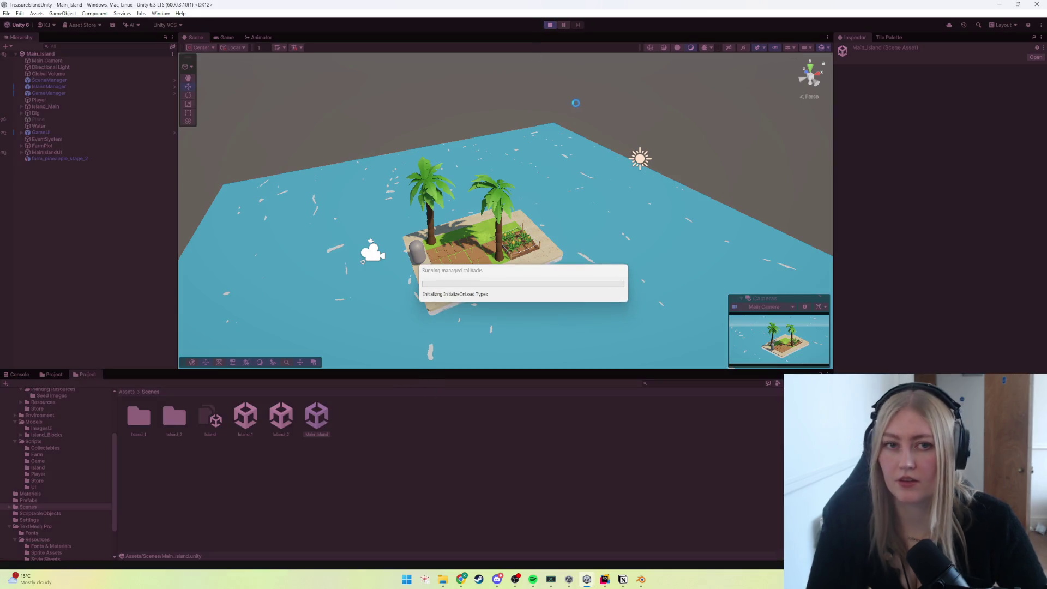
Stop the play test, select the dirt farm plot object, then clear the selection.
{"action": "left_click", "coordinate": [551, 26]}
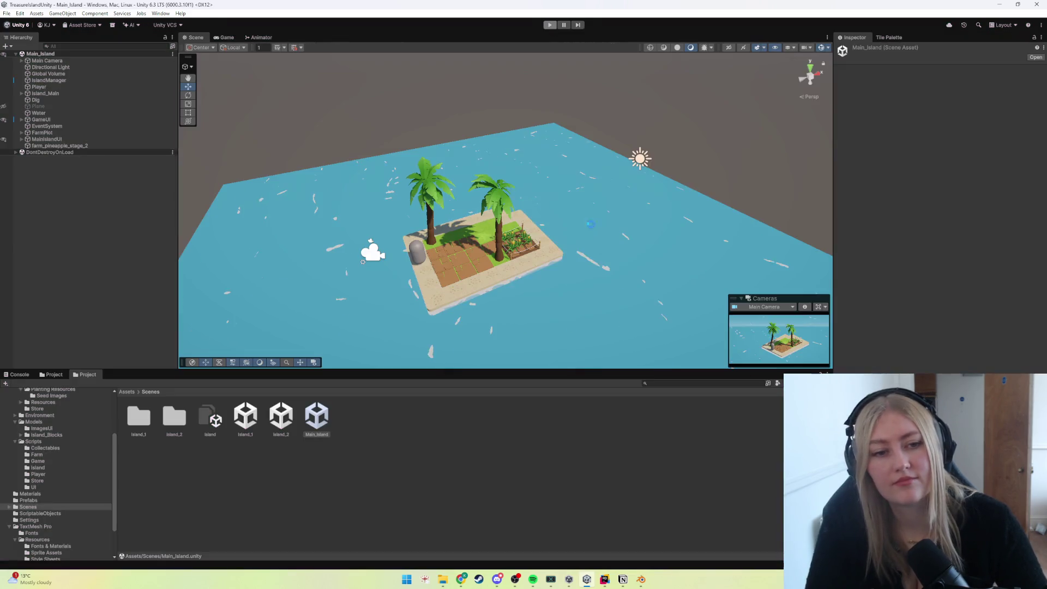
{"action": "left_click", "coordinate": [520, 250]}
{"action": "left_click", "coordinate": [205, 474]}
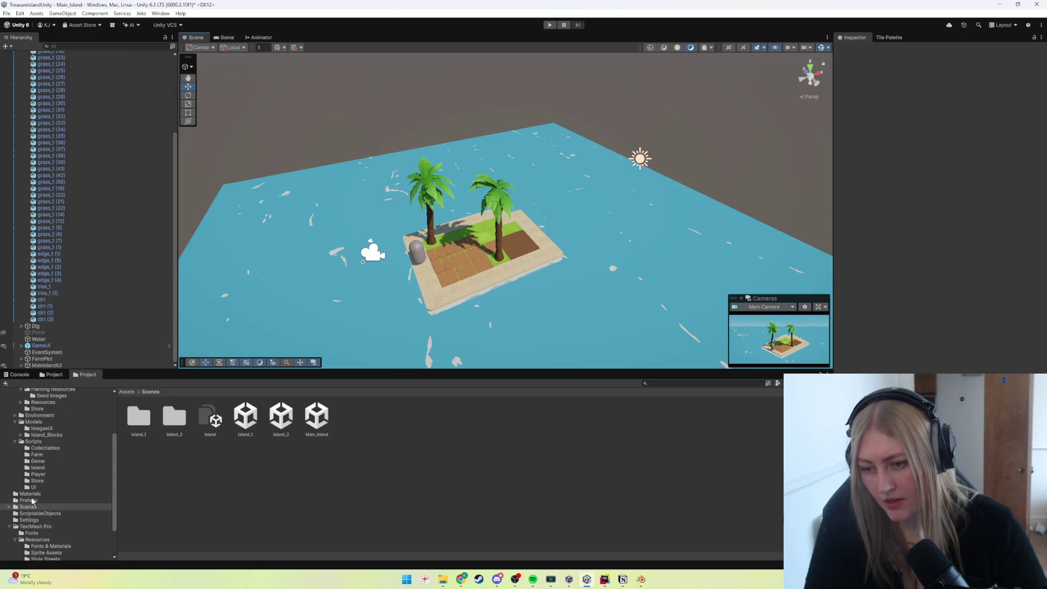
{"action": "scroll", "coordinate": [37, 483], "scroll_direction": "up", "scroll_amount": 3}
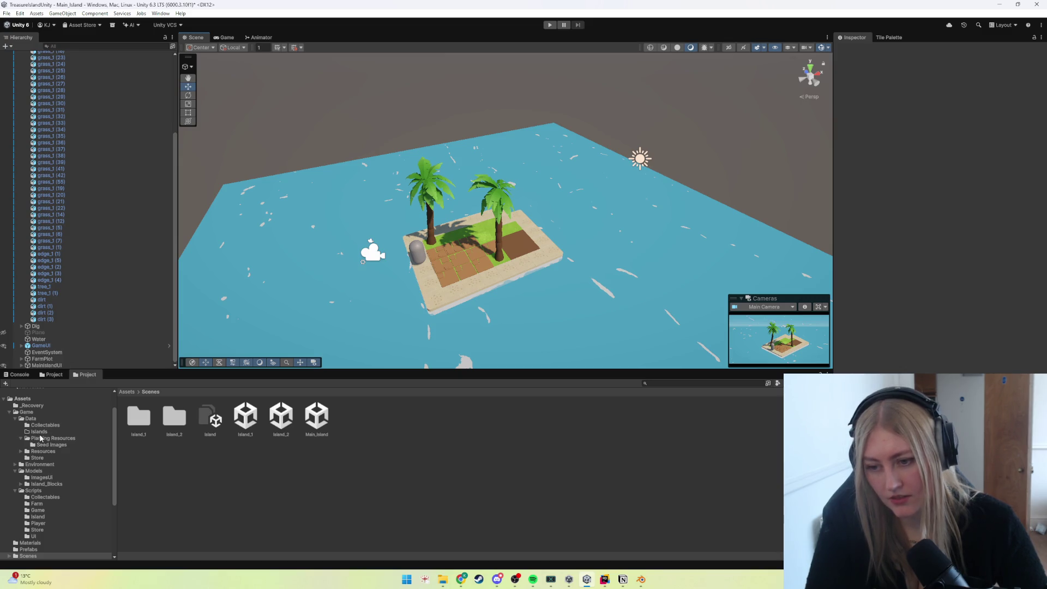
Compare the empty Pineapple_Farm asset against Lemon_Farm, then list the Resources item assets.
{"action": "left_click", "coordinate": [41, 440]}
{"action": "left_click", "coordinate": [207, 423]}
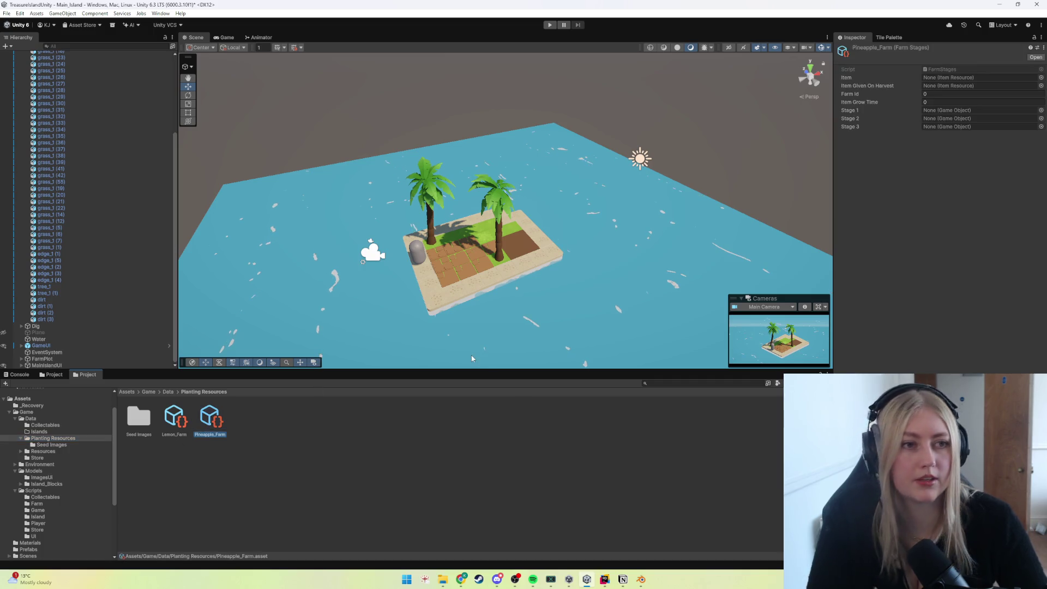
{"action": "left_click", "coordinate": [181, 424]}
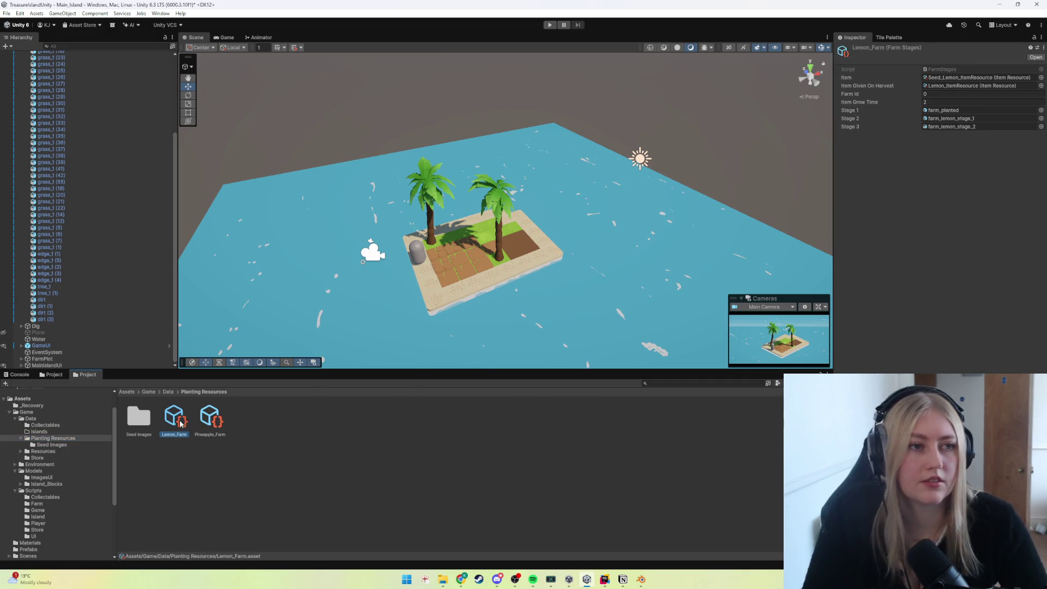
{"action": "left_click", "coordinate": [209, 419]}
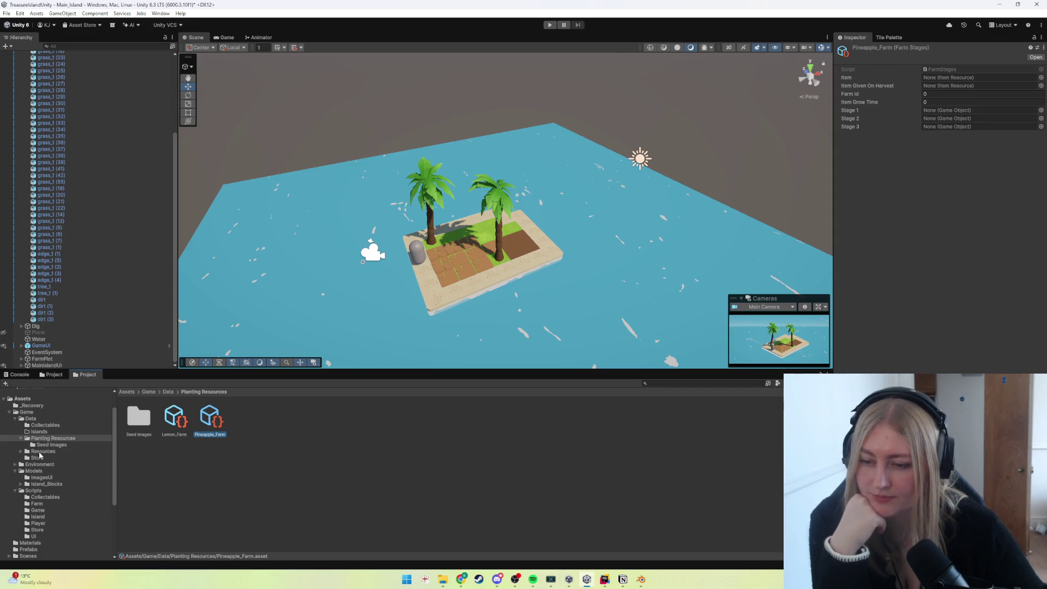
{"action": "left_click", "coordinate": [42, 452]}
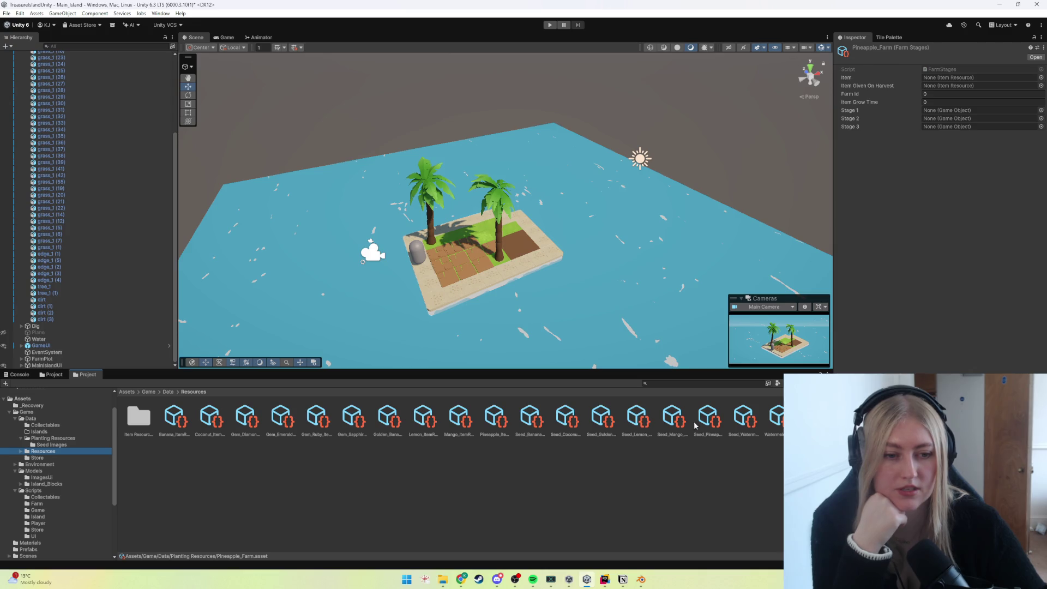
Assign Seed_Pineapple_ItemResource as Item and Pineapple_ItemResource as harvest reward, rechecking Lemon_Farm's values.
{"action": "left_click_drag", "start_coordinate": [707, 419], "coordinate": [961, 76]}
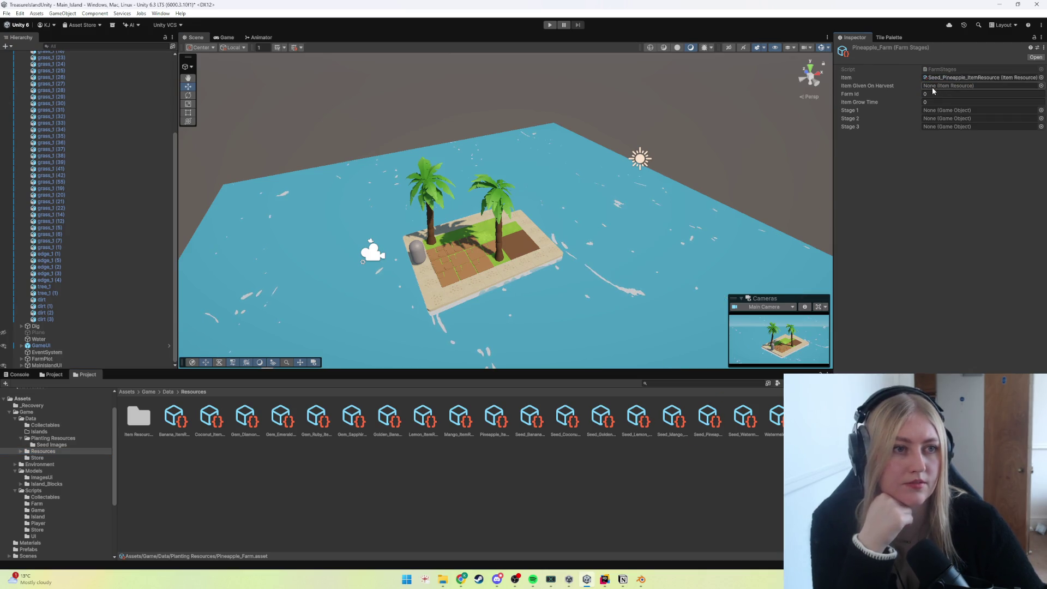
{"action": "left_click_drag", "start_coordinate": [494, 419], "coordinate": [974, 85]}
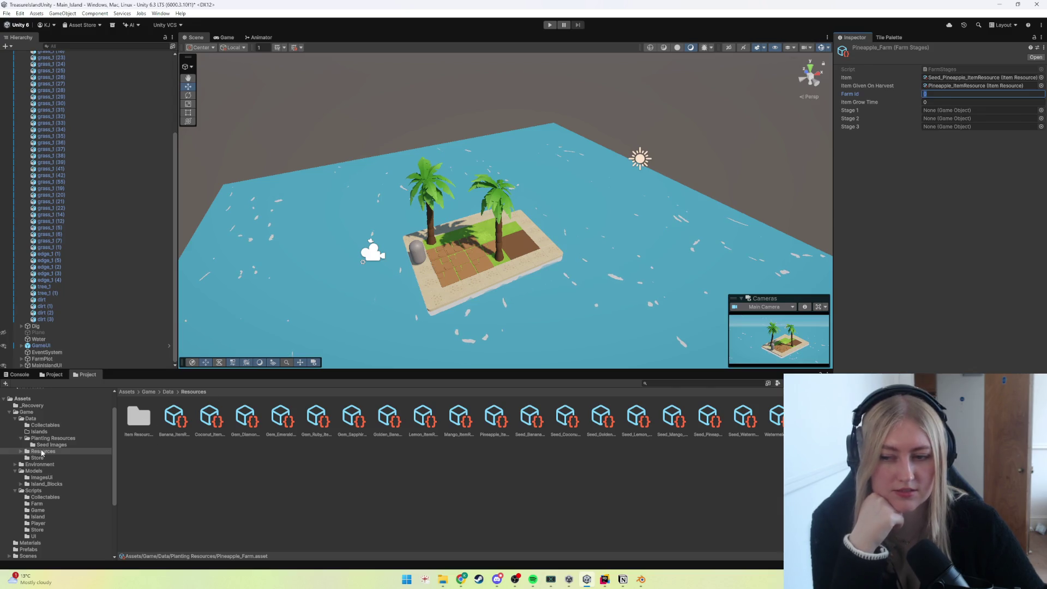
{"action": "left_click", "coordinate": [43, 440]}
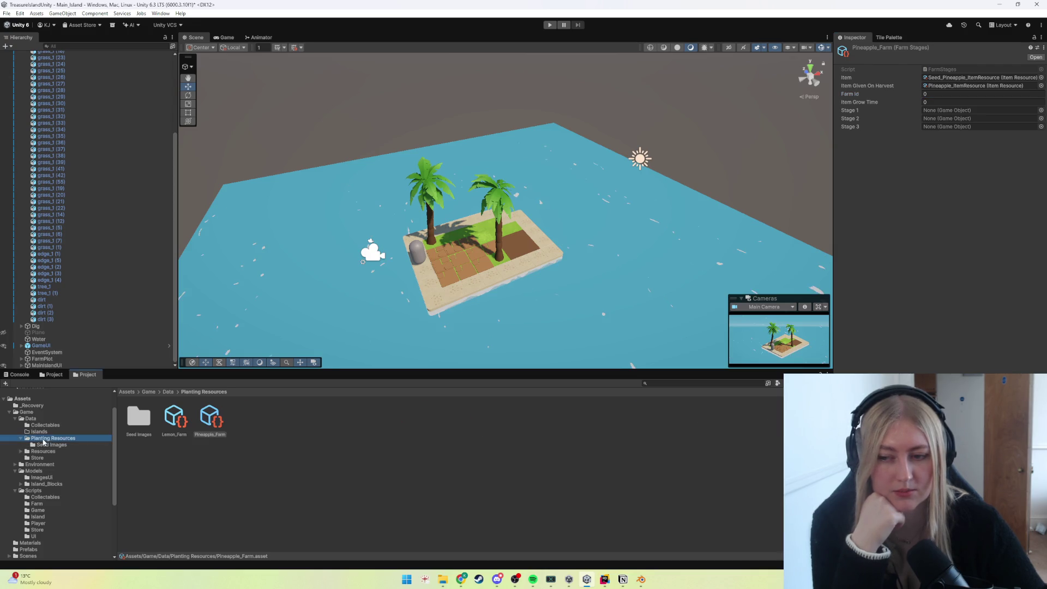
{"action": "left_click", "coordinate": [177, 424]}
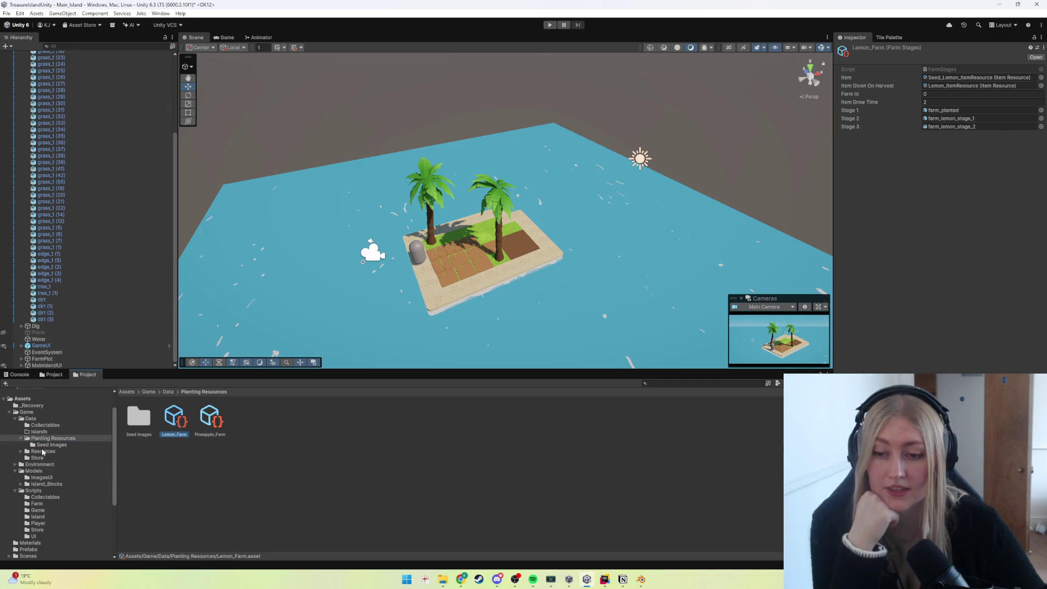
{"action": "key", "text": "Right"}
{"action": "left_click", "coordinate": [925, 102]}
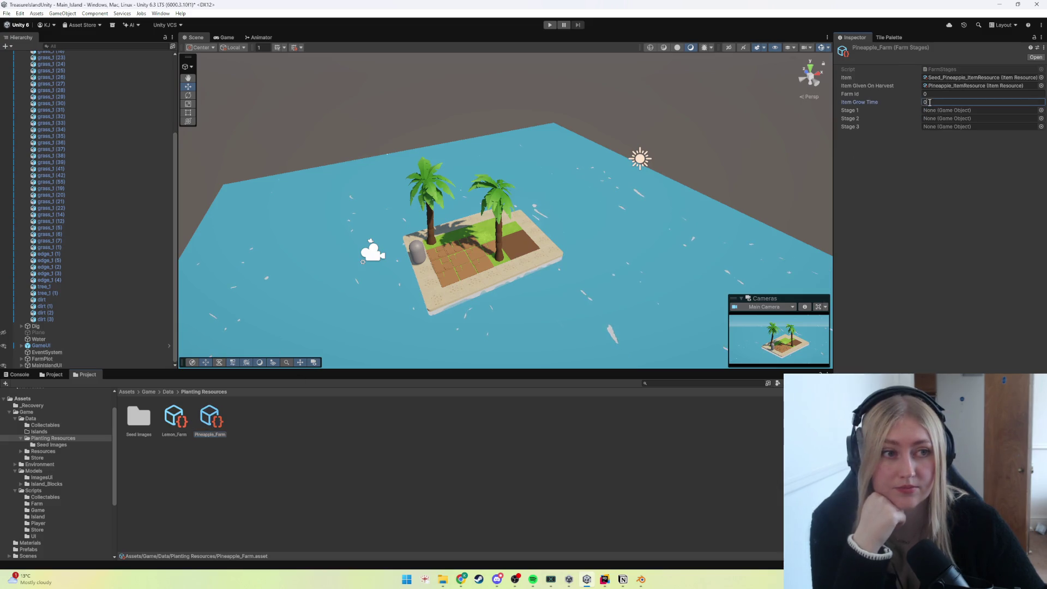
{"action": "type", "text": "10"}
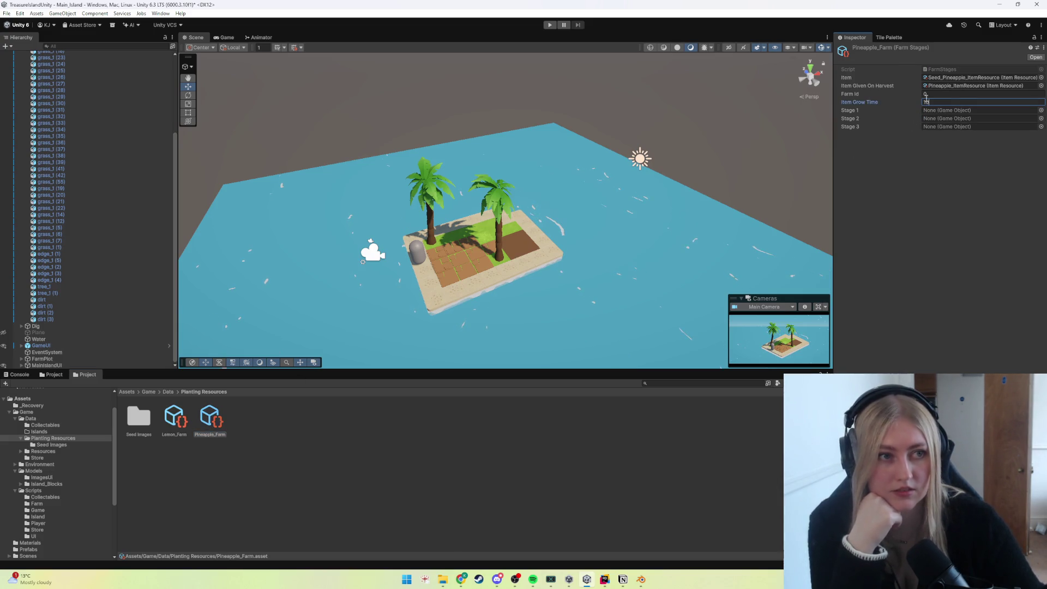
Confirm grow time 10 and drag farm_stage_0 from Prefabs into Pineapple_Farm's Stage 1.
{"action": "key", "text": "Return"}
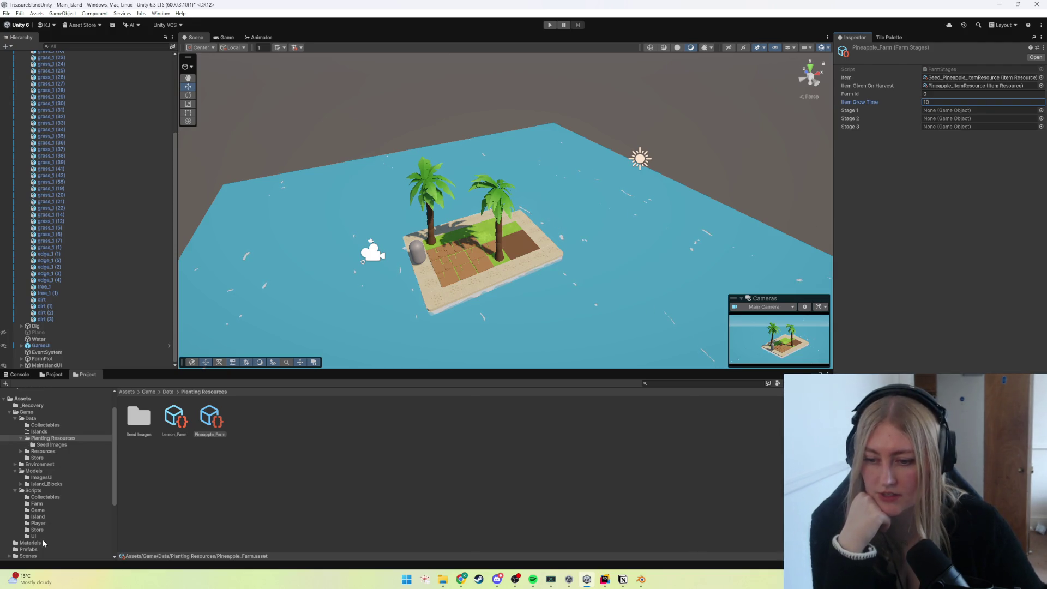
{"action": "scroll", "coordinate": [42, 532], "scroll_direction": "down", "scroll_amount": 3}
{"action": "left_click", "coordinate": [28, 475]}
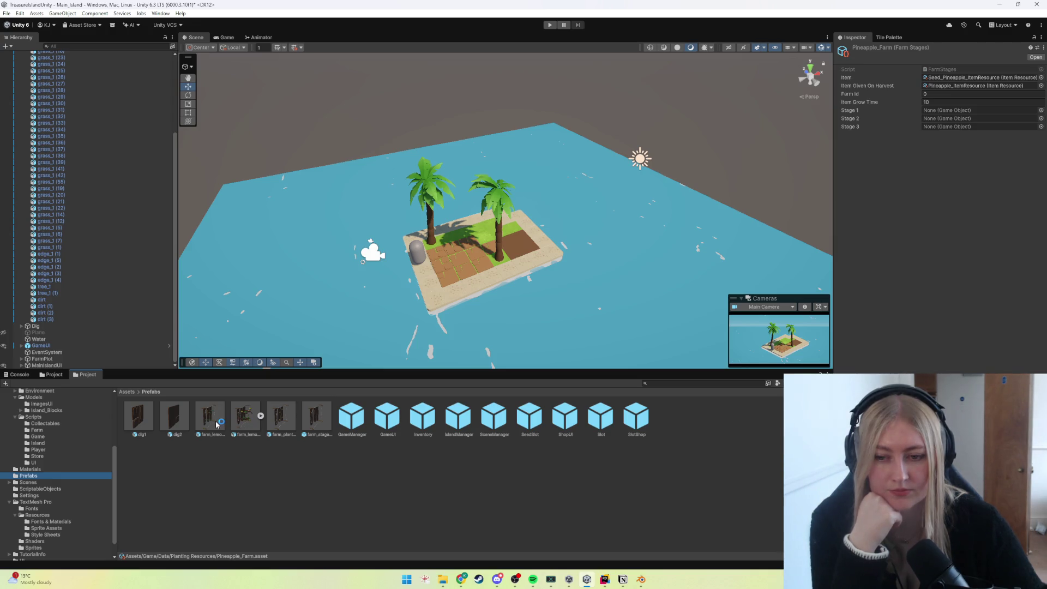
{"action": "left_click_drag", "start_coordinate": [314, 417], "coordinate": [949, 110]}
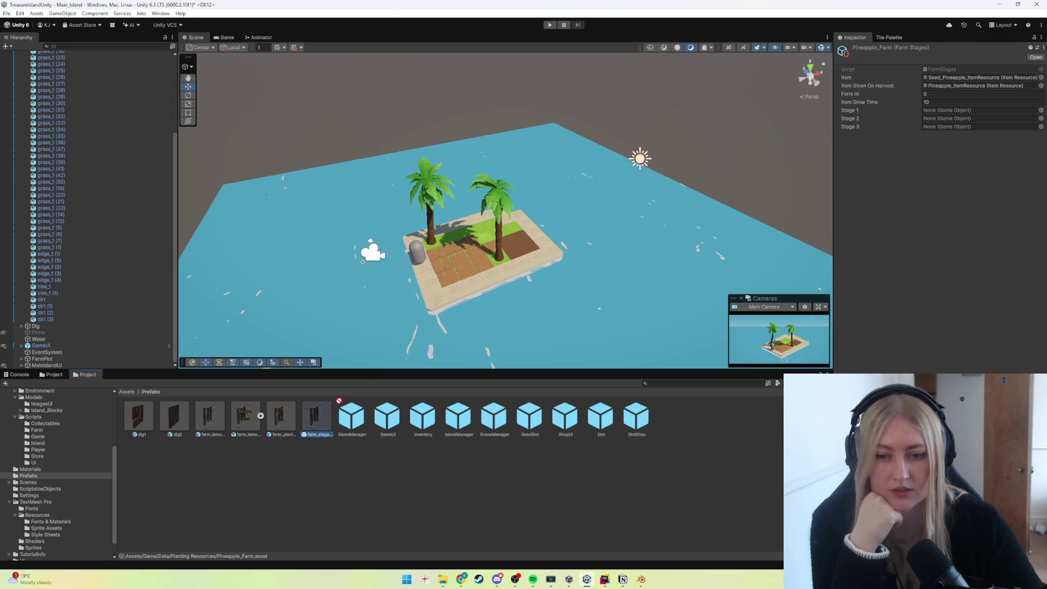
Inspect the farm_planted prefab, then reselect Pineapple_Farm with the Prefabs folder listed.
{"action": "left_click", "coordinate": [281, 417]}
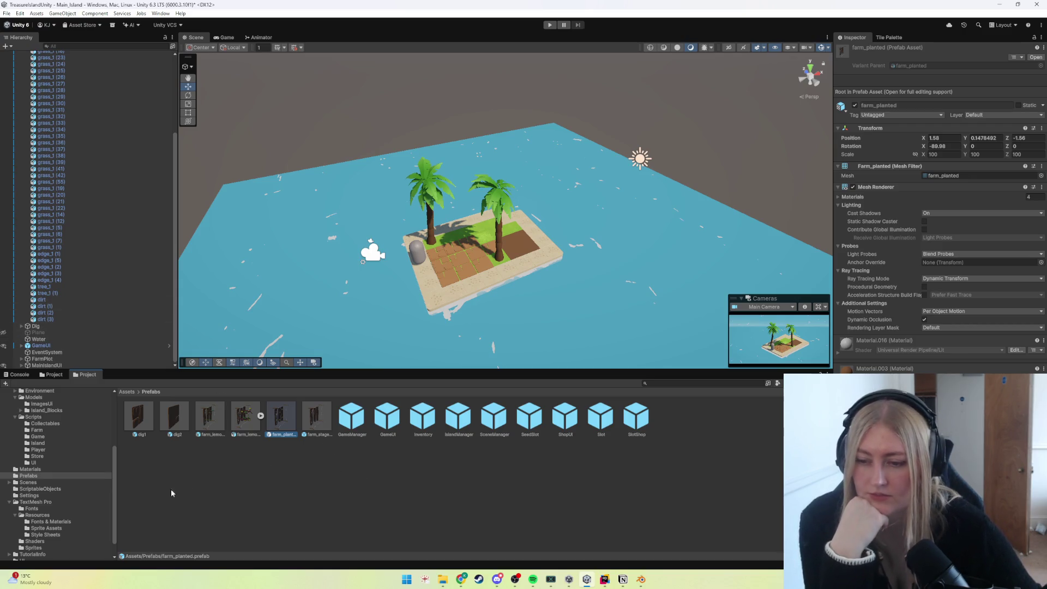
{"action": "scroll", "coordinate": [38, 474], "scroll_direction": "up", "scroll_amount": 5}
{"action": "left_click", "coordinate": [49, 463]}
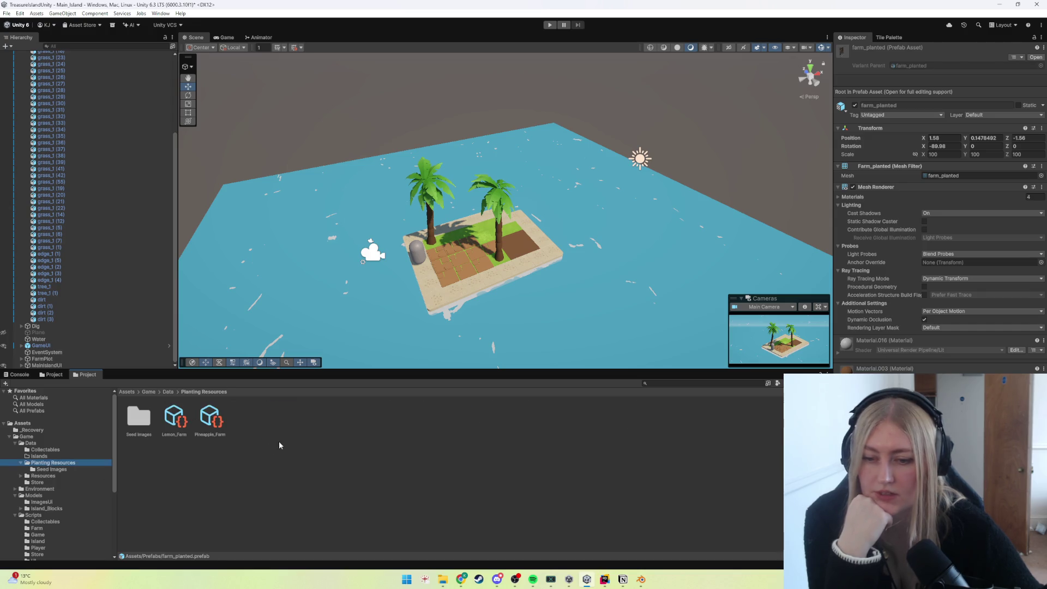
{"action": "left_click", "coordinate": [210, 417]}
{"action": "scroll", "coordinate": [37, 486], "scroll_direction": "down", "scroll_amount": 5}
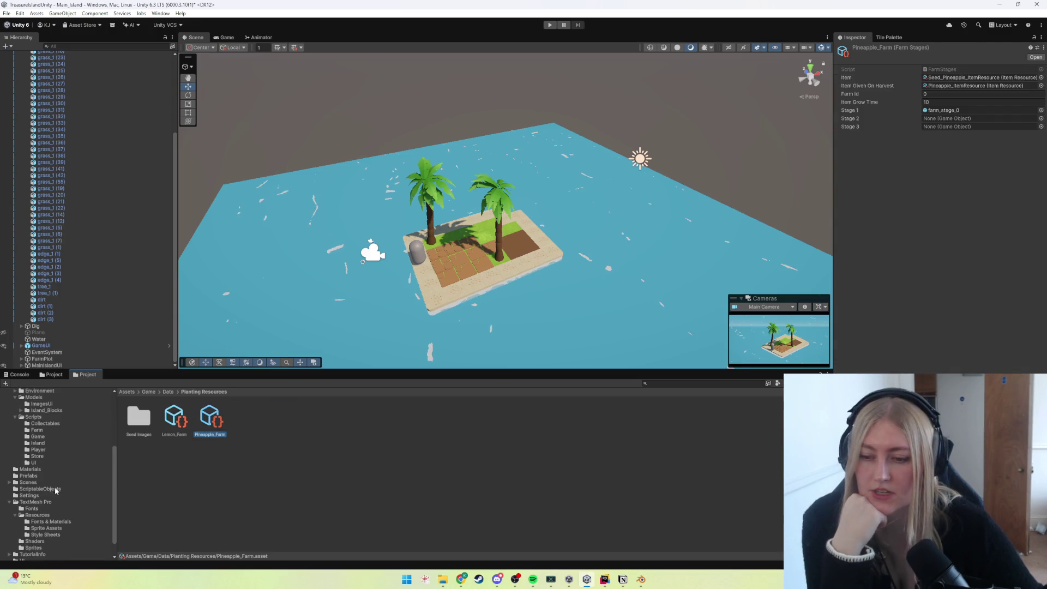
{"action": "left_click", "coordinate": [29, 476]}
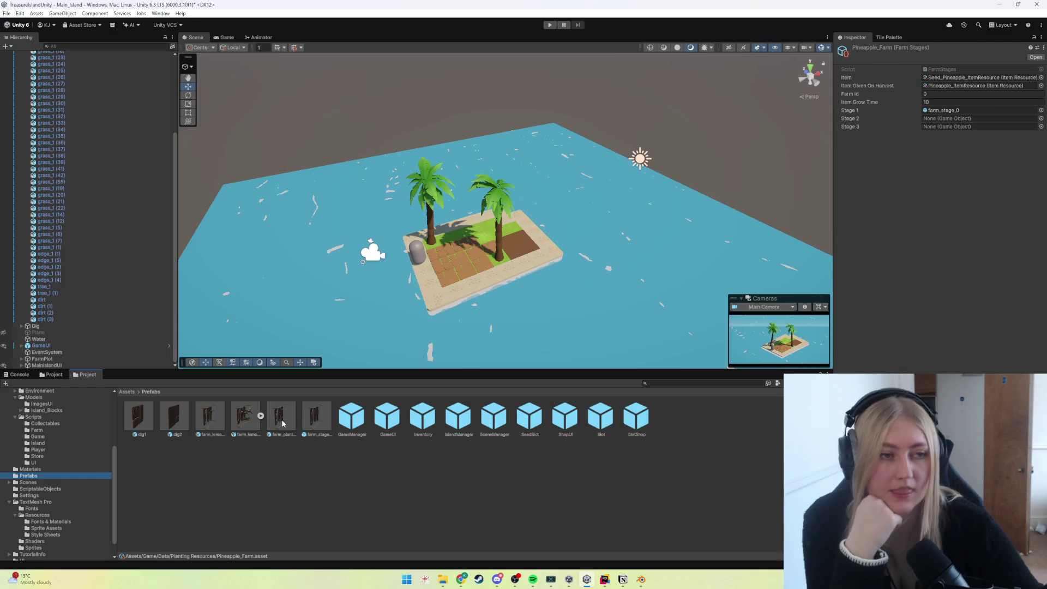
Set farm_planted as Pineapple_Farm's Stage 2, attempt Stage 3, and start a play test.
{"action": "left_click", "coordinate": [941, 119]}
{"action": "left_click_drag", "start_coordinate": [941, 122], "coordinate": [941, 119]}
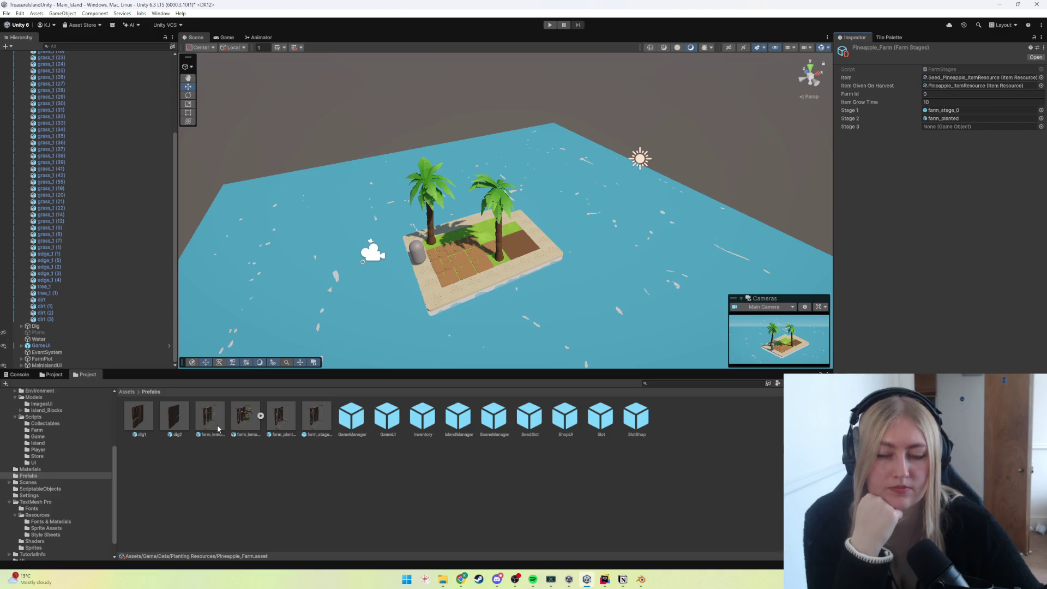
{"action": "mouse_move", "coordinate": [213, 425]}
{"action": "left_mouse_down"}
{"action": "mouse_move", "coordinate": [927, 132]}
{"action": "mouse_move", "coordinate": [311, 394]}
{"action": "left_mouse_up"}
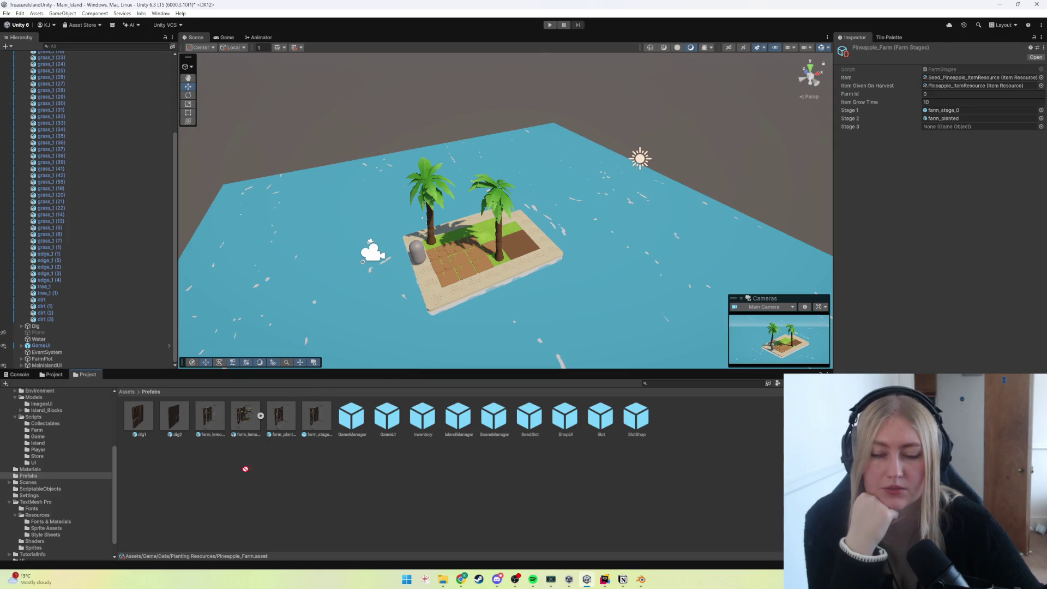
{"action": "left_click", "coordinate": [550, 25]}
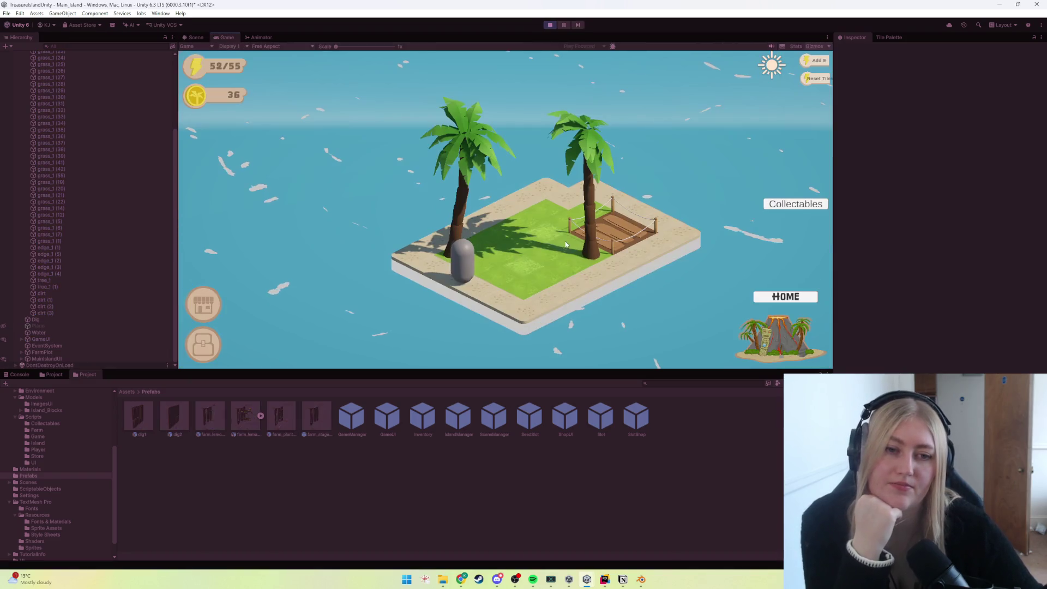
Plant a seed at the plot, read the crop growth logs in the Console, then stop the test.
{"action": "left_click", "coordinate": [583, 237]}
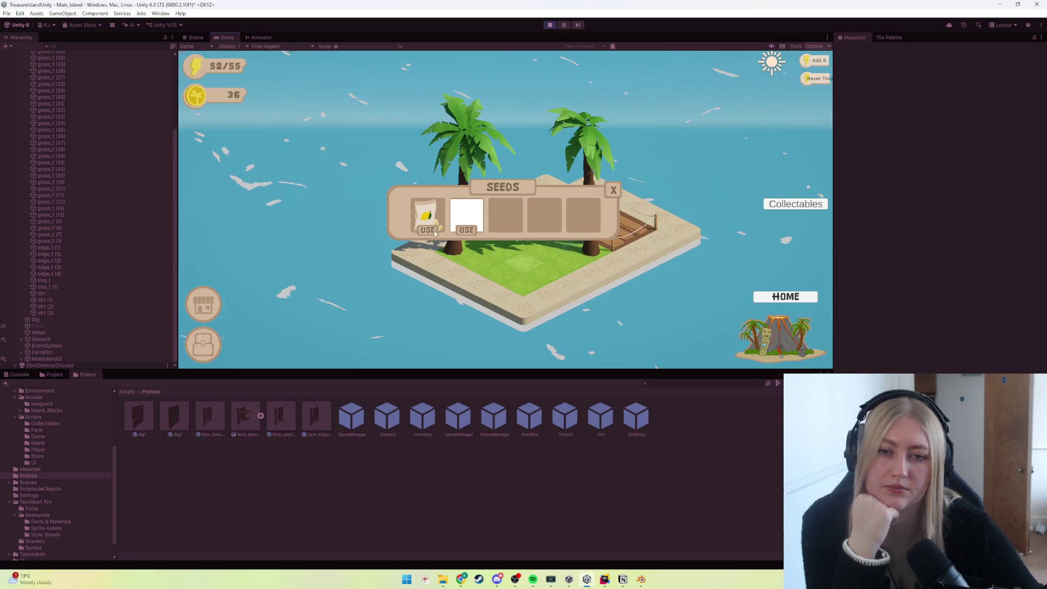
{"action": "left_click", "coordinate": [611, 190]}
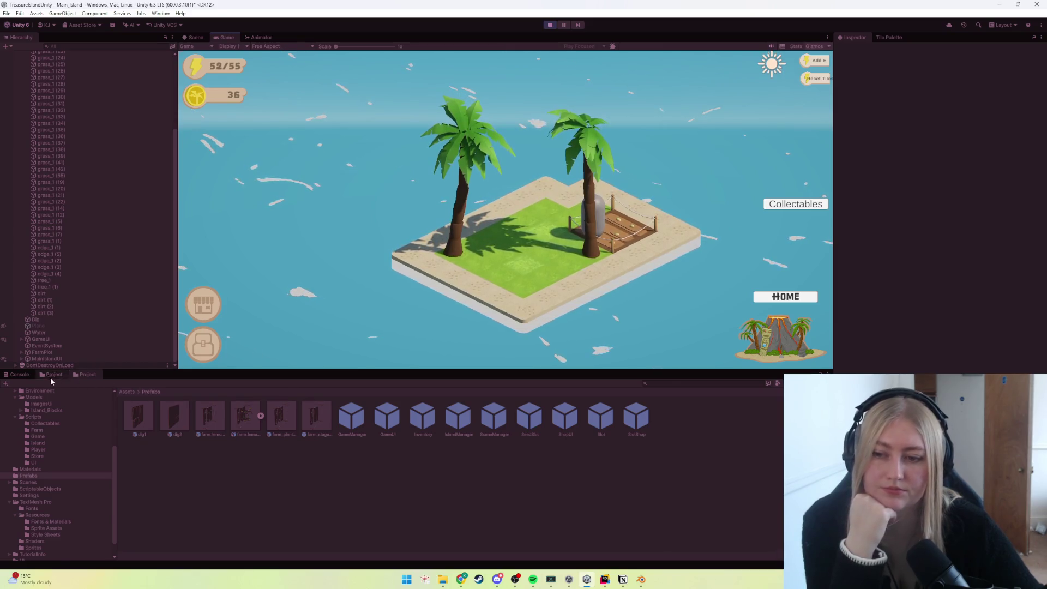
{"action": "left_click", "coordinate": [18, 373]}
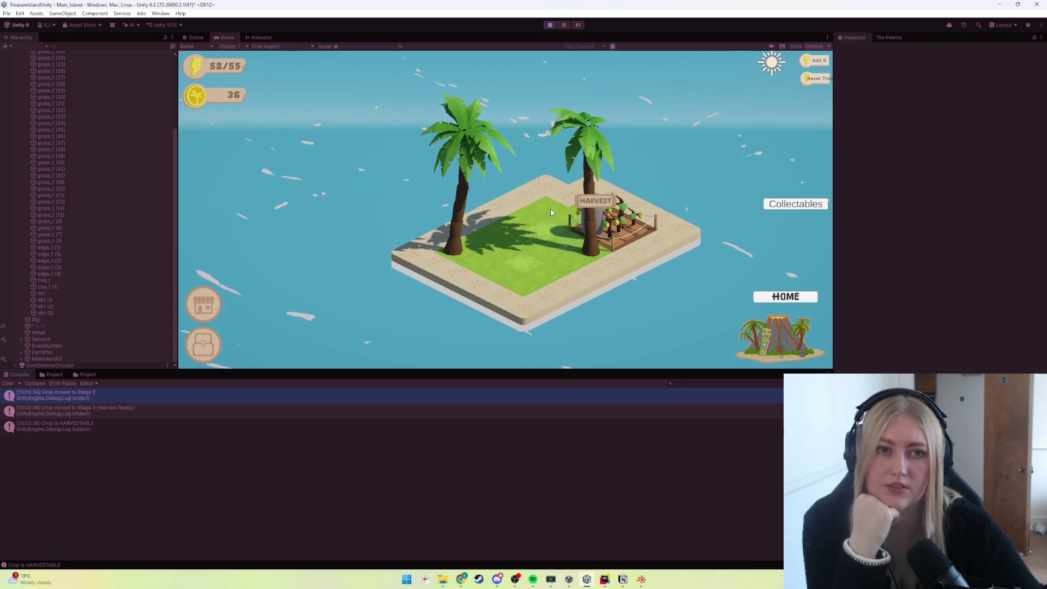
{"action": "left_click", "coordinate": [548, 25]}
{"action": "left_click", "coordinate": [51, 374]}
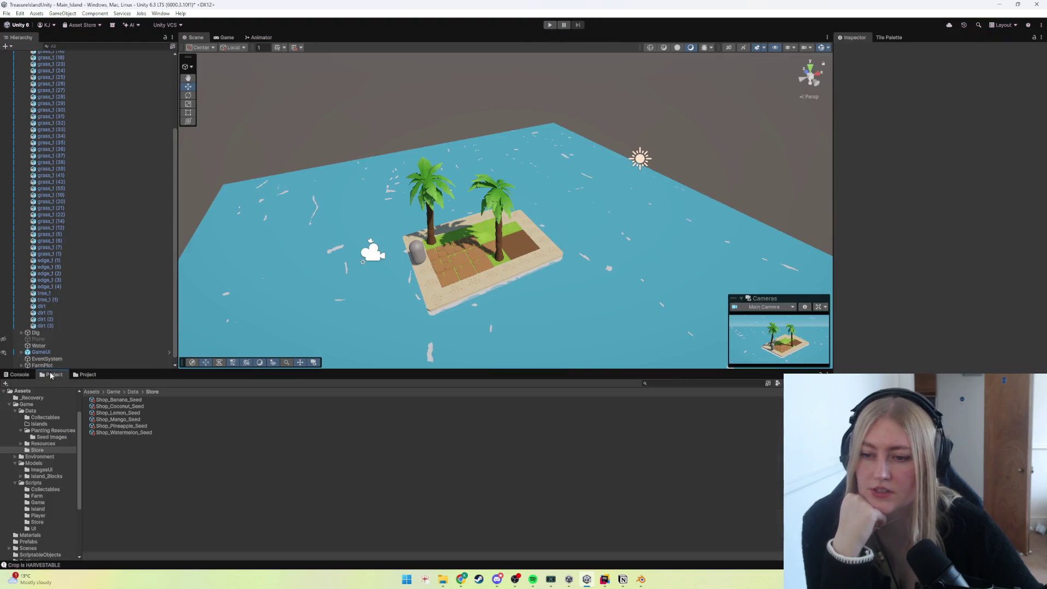
Browse the Store folders to compare Lemon_Farm's growth stages with Pineapple_Farm's.
{"action": "left_click", "coordinate": [47, 477]}
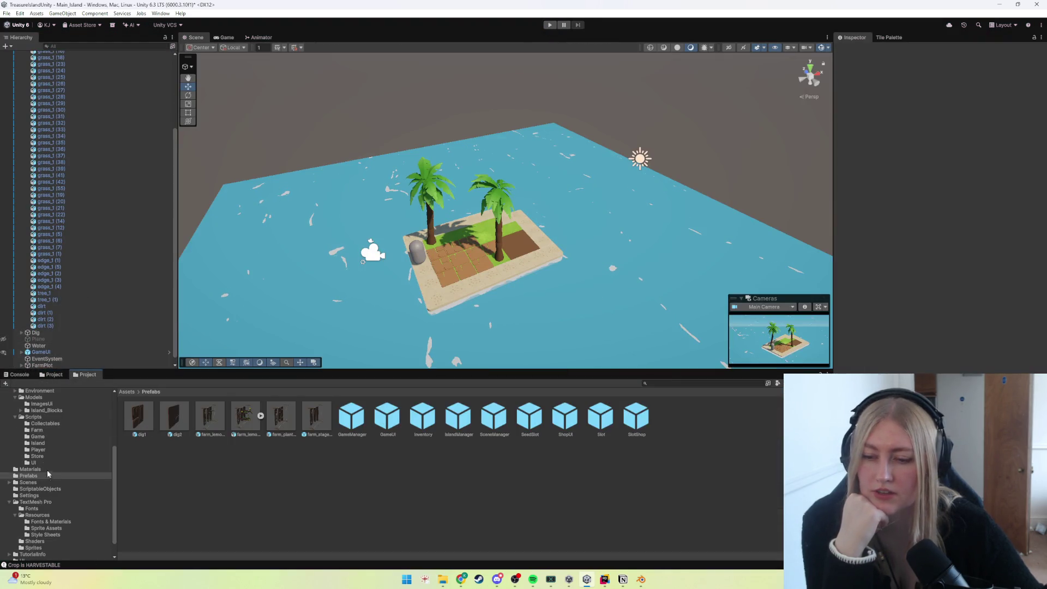
{"action": "left_click", "coordinate": [36, 450]}
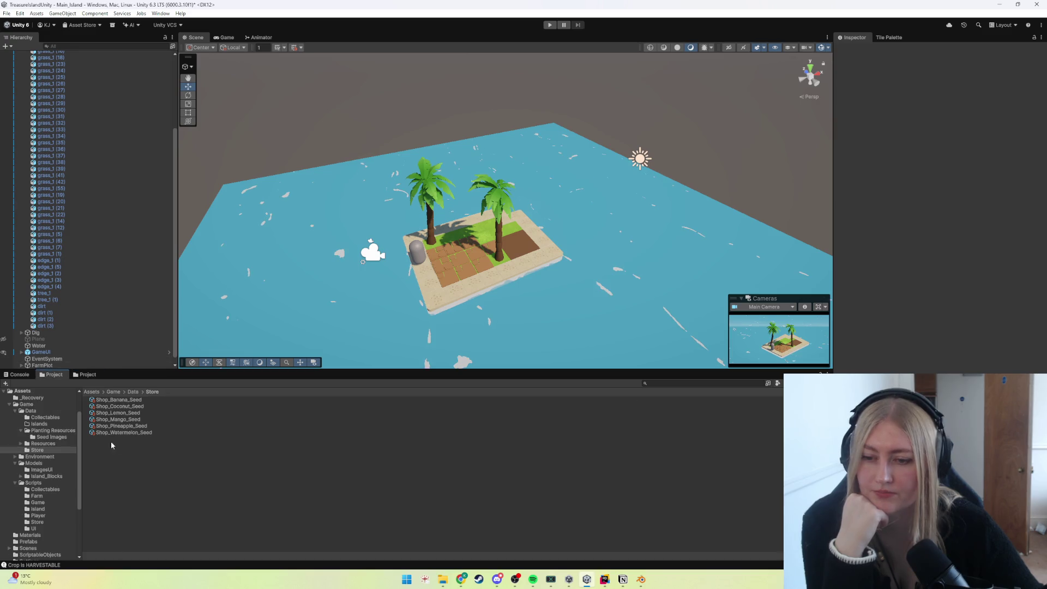
{"action": "left_click", "coordinate": [51, 430]}
{"action": "left_click", "coordinate": [111, 406]}
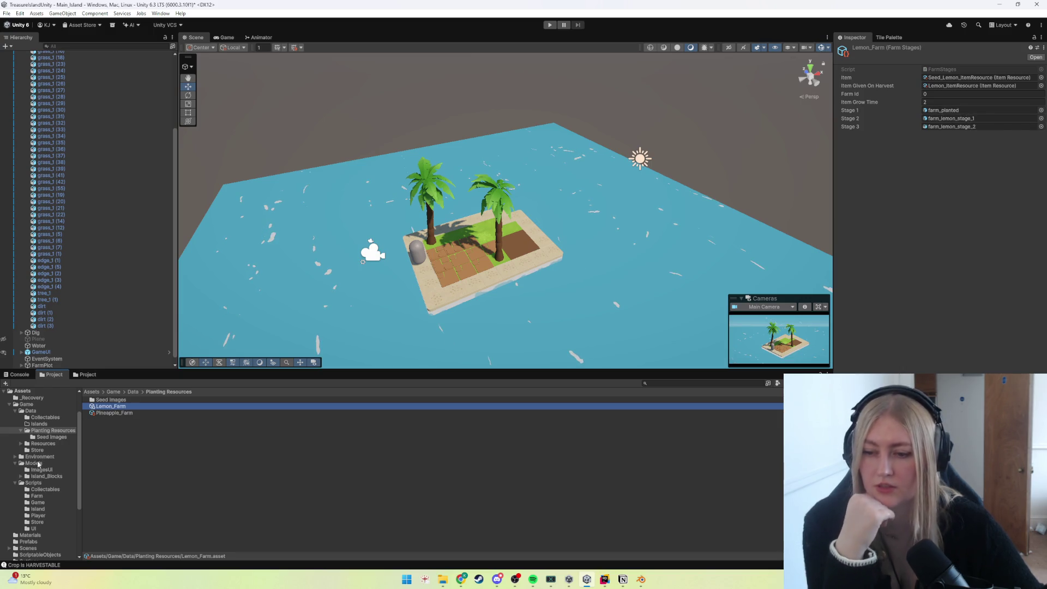
{"action": "left_click", "coordinate": [57, 437]}
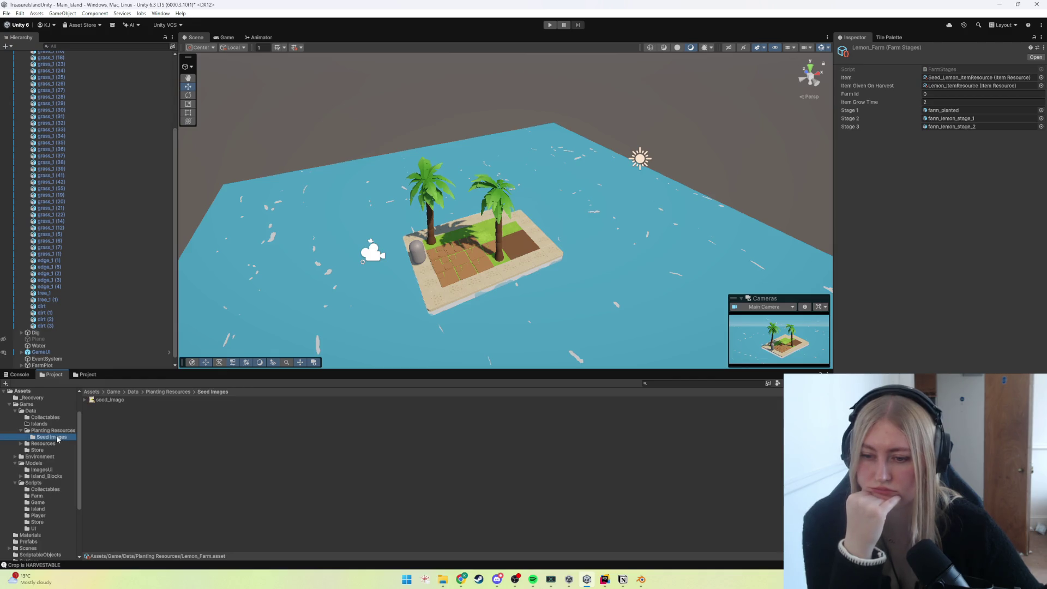
{"action": "left_click", "coordinate": [54, 430]}
{"action": "left_click", "coordinate": [114, 413]}
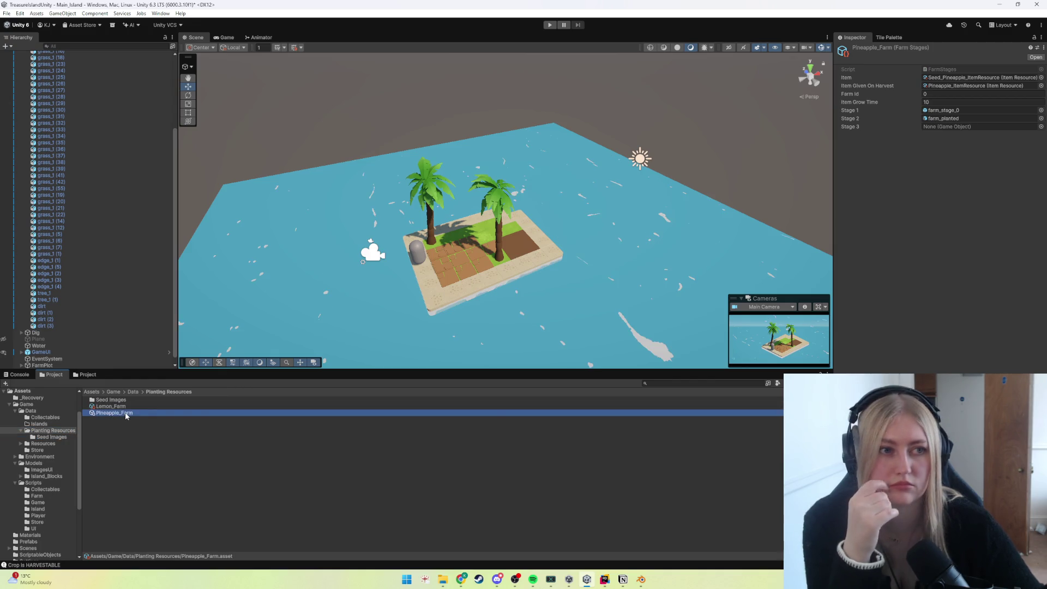
{"action": "scroll", "coordinate": [35, 505], "scroll_direction": "down", "scroll_amount": 2}
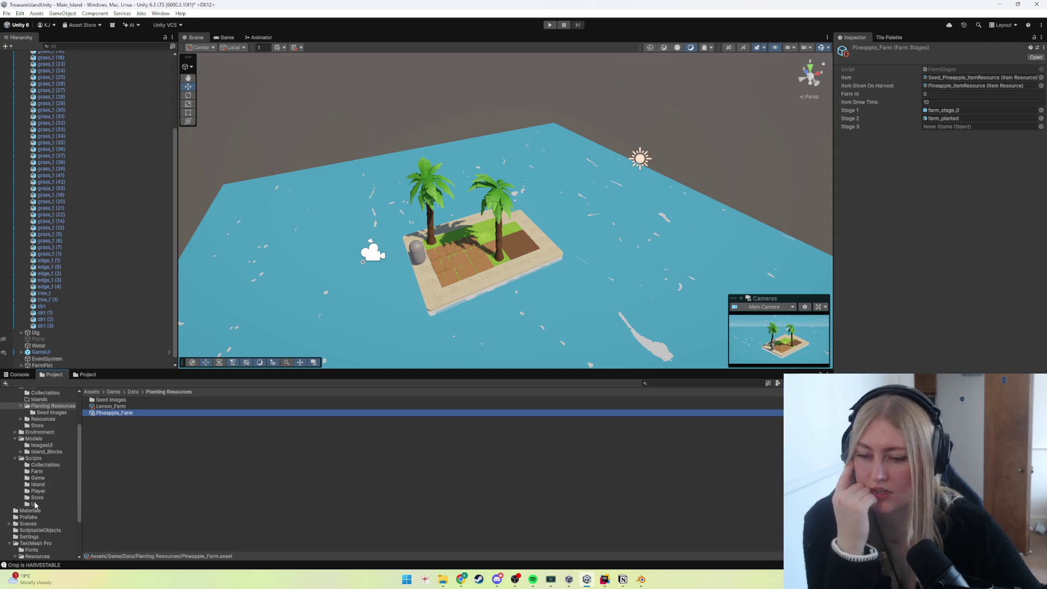
Set Pineapple_Farm Stage 1 to farm_planted and Stage 2 to farm_lemon_stage_1.
{"action": "left_click", "coordinate": [28, 517]}
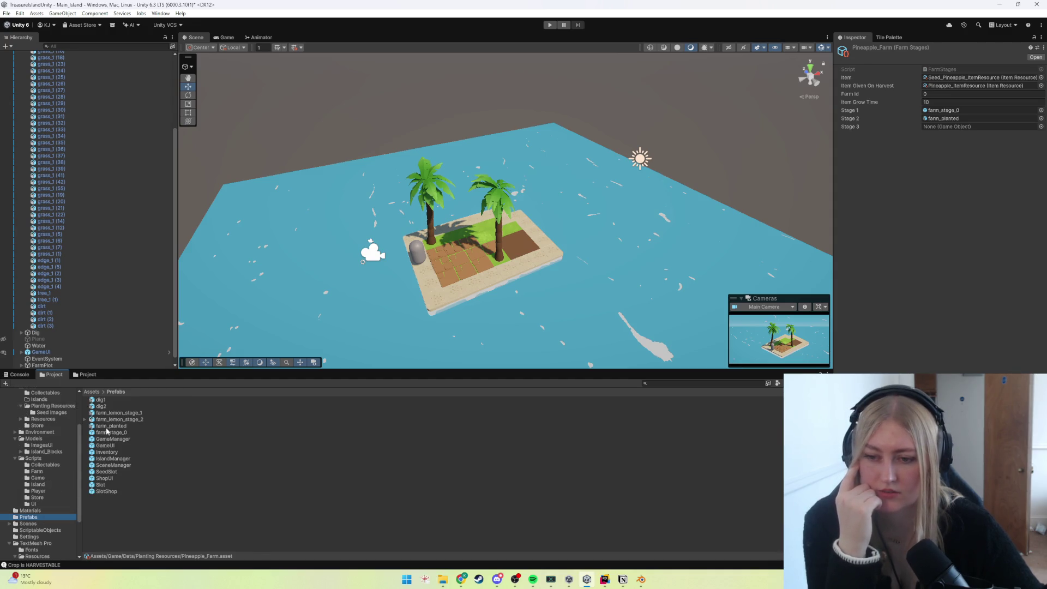
{"action": "left_click_drag", "start_coordinate": [106, 432], "coordinate": [940, 116]}
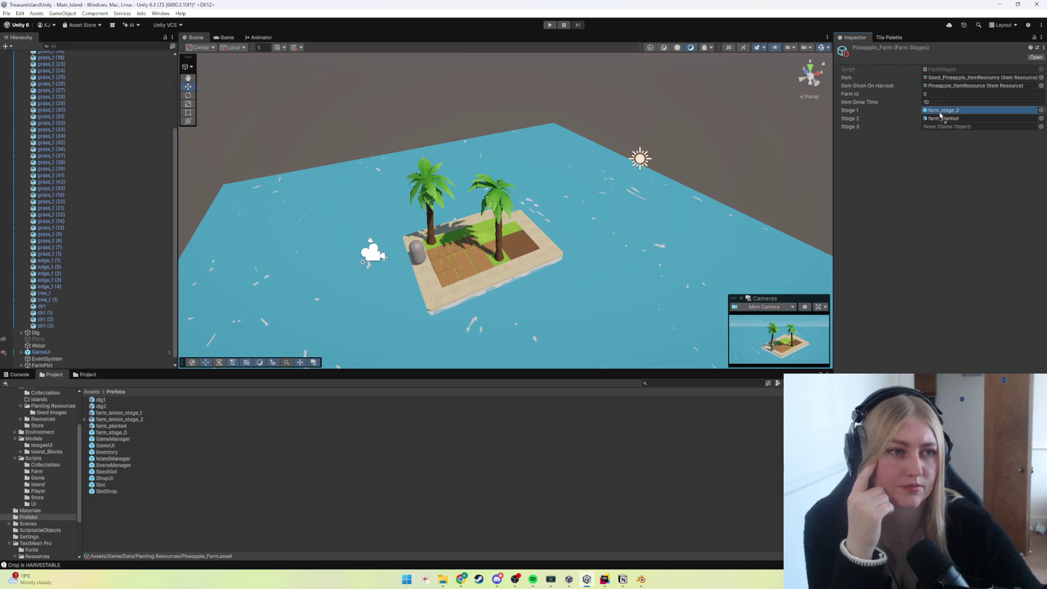
{"action": "left_click_drag", "start_coordinate": [99, 418], "coordinate": [949, 118]}
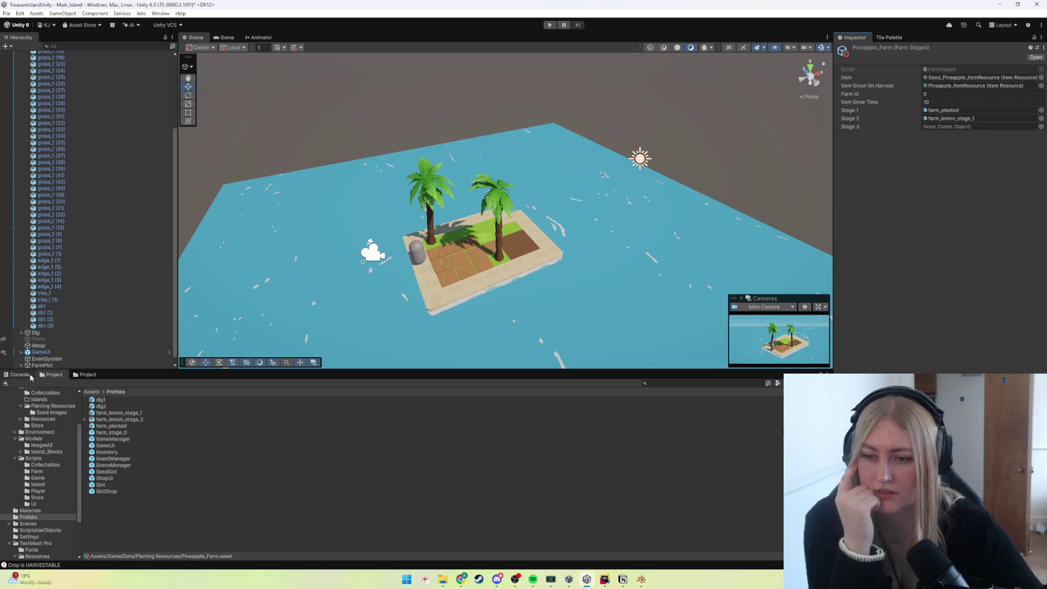
Add the pineapple farm model from Island_Blocks into the Prefabs folder.
{"action": "left_click", "coordinate": [86, 374]}
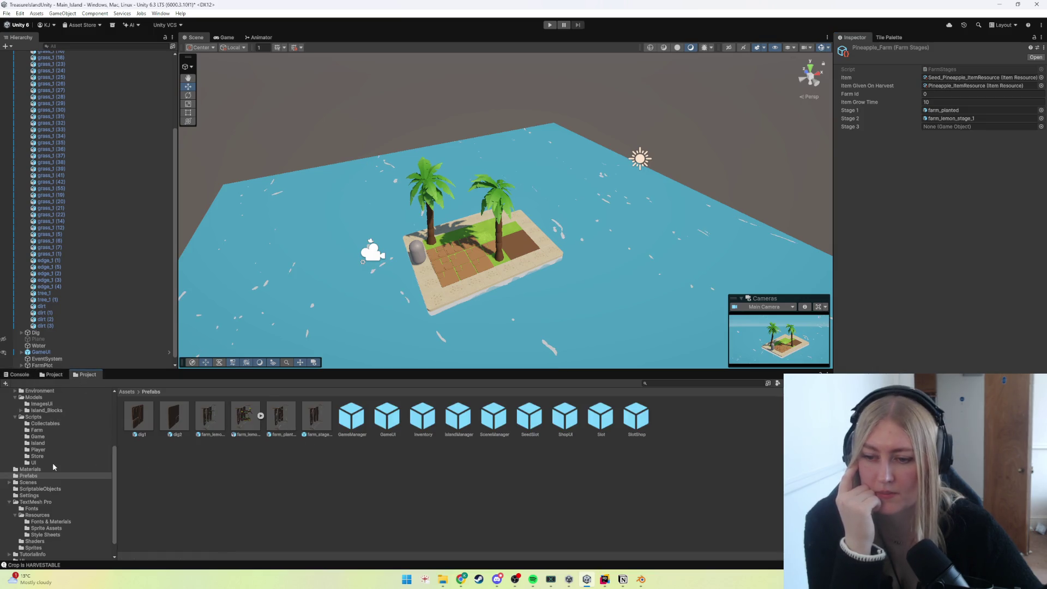
{"action": "scroll", "coordinate": [50, 459], "scroll_direction": "up", "scroll_amount": 3}
{"action": "left_click", "coordinate": [22, 423]}
{"action": "scroll", "coordinate": [30, 475], "scroll_direction": "down", "scroll_amount": 3}
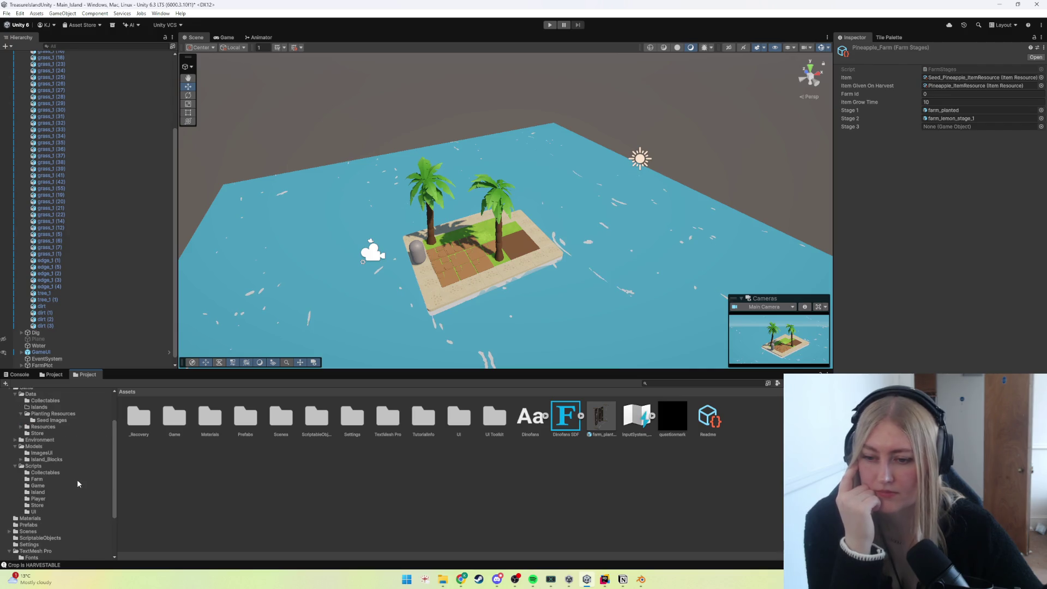
{"action": "left_click", "coordinate": [46, 458]}
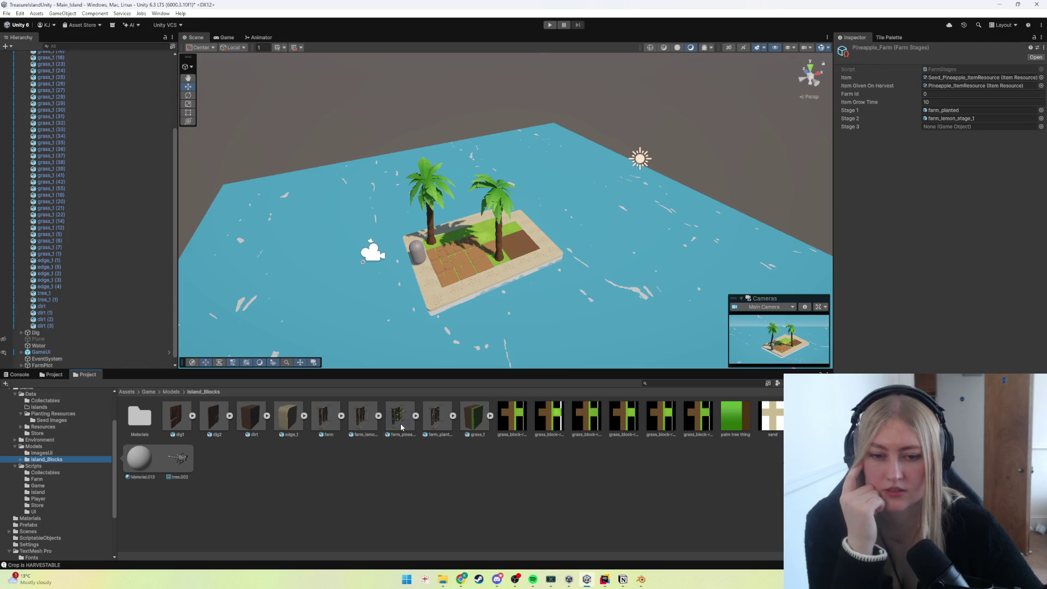
{"action": "right_click", "coordinate": [400, 422]}
{"action": "left_click", "coordinate": [426, 455]}
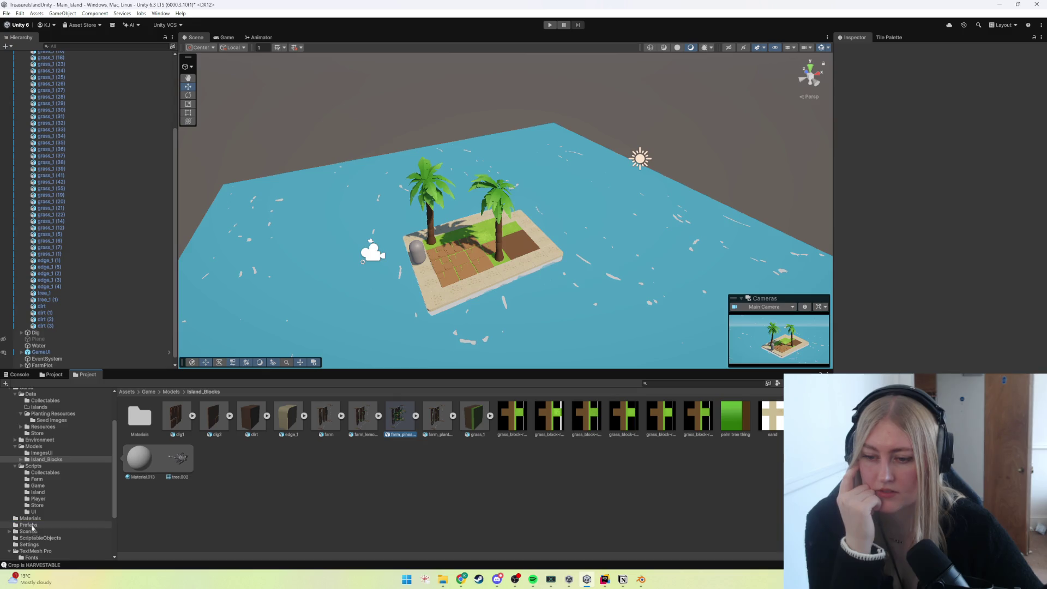
{"action": "left_click_drag", "start_coordinate": [26, 498], "coordinate": [30, 519]}
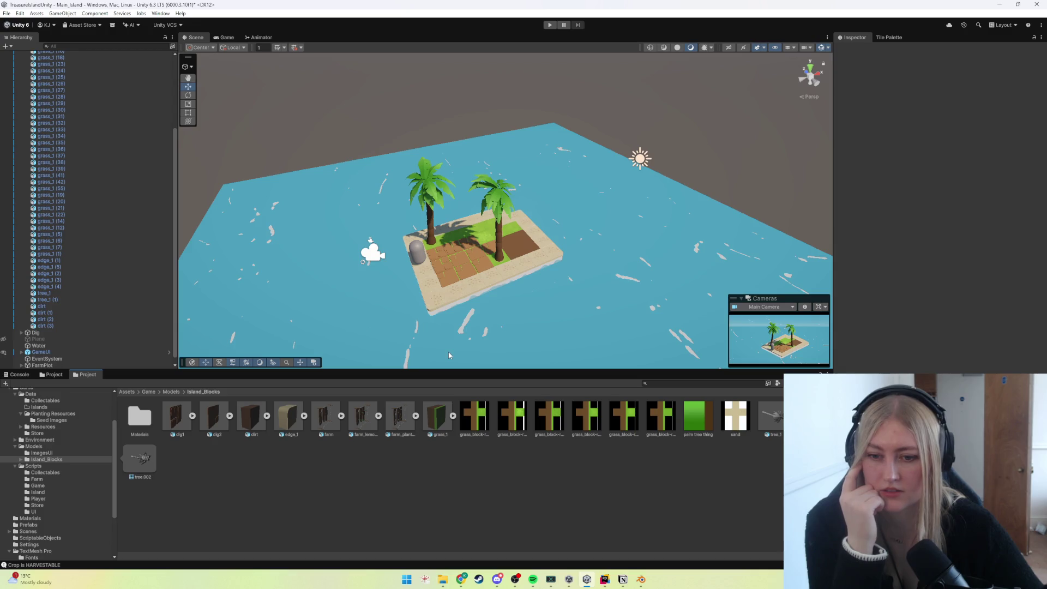
{"action": "left_click", "coordinate": [33, 524]}
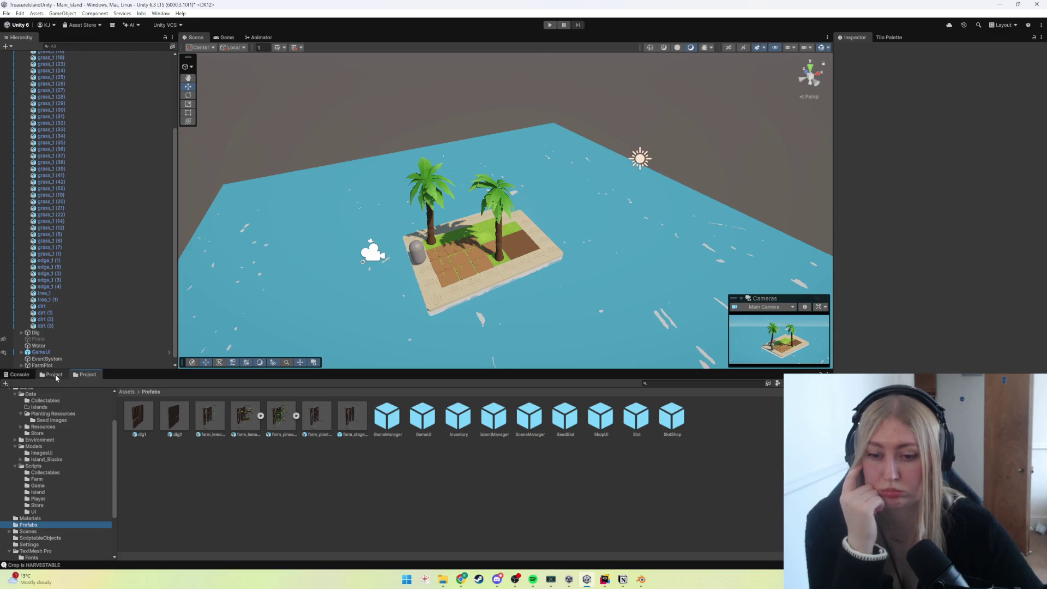
Check the Console messages and reselect the Pineapple_Farm asset.
{"action": "left_click", "coordinate": [24, 376]}
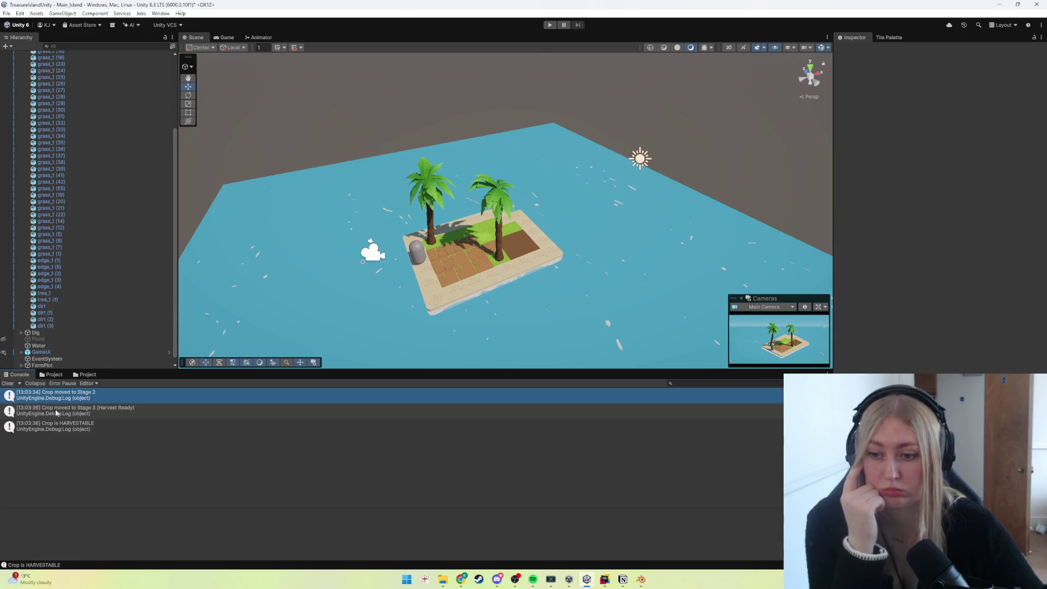
{"action": "left_click", "coordinate": [47, 375]}
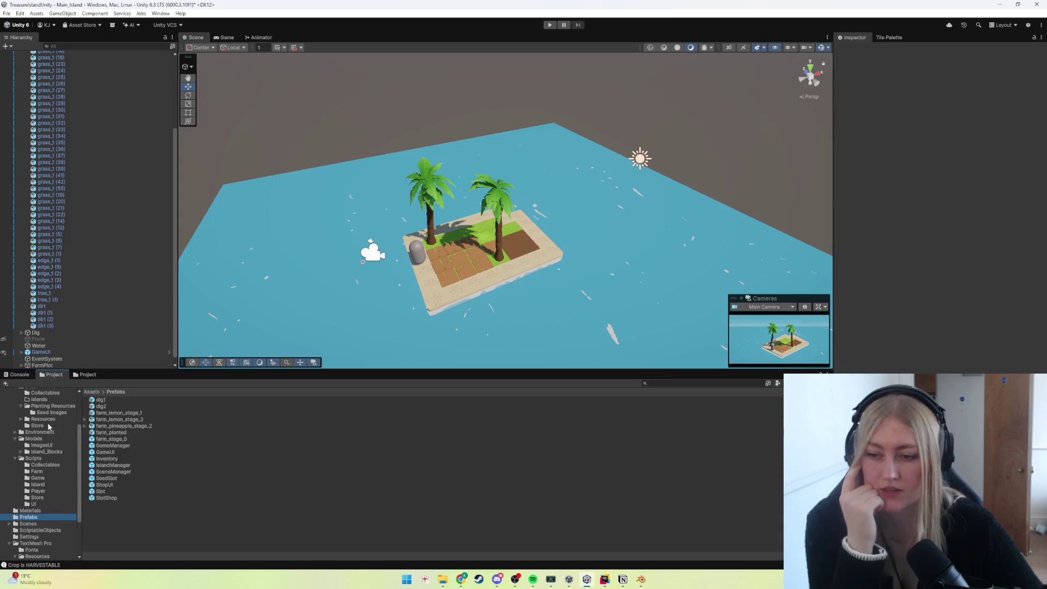
{"action": "scroll", "coordinate": [47, 423], "scroll_direction": "up", "scroll_amount": 3}
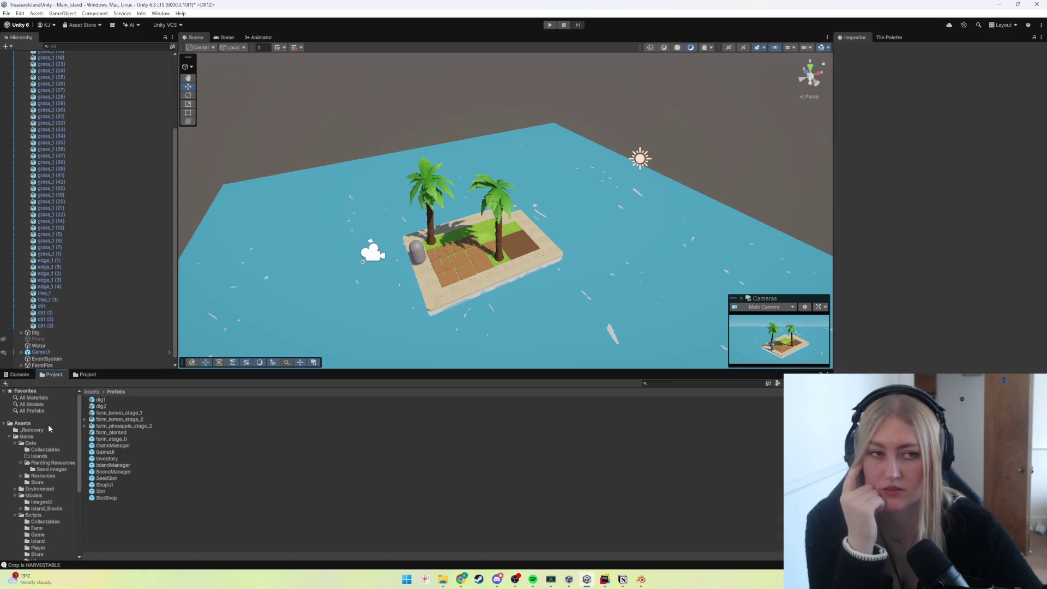
{"action": "left_click", "coordinate": [47, 463]}
{"action": "left_click", "coordinate": [112, 413]}
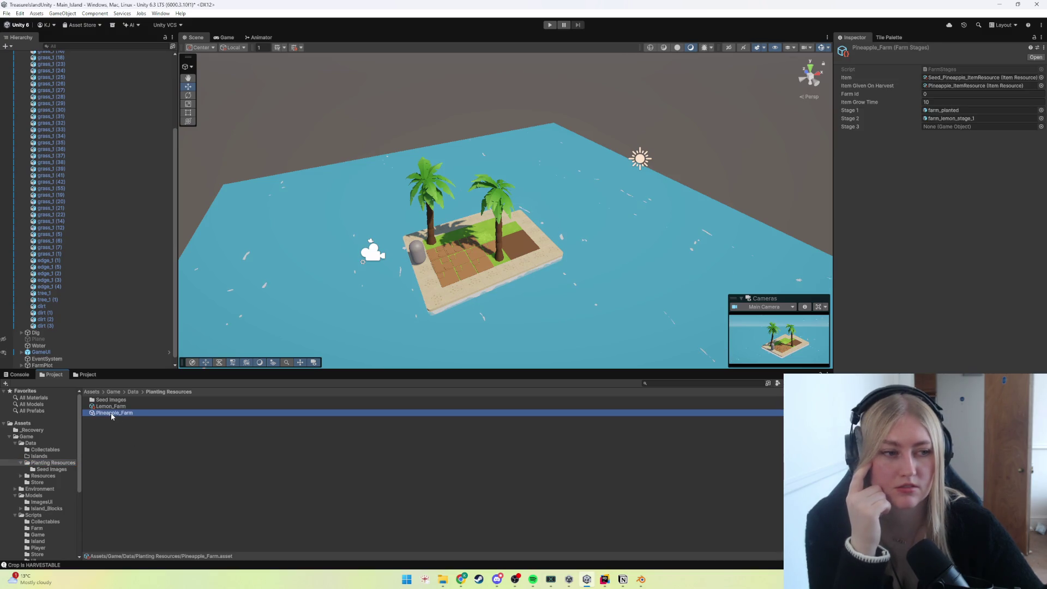
Set Stage 3 to farm_pineapple_stage_2 and launch another planting play test.
{"action": "left_click", "coordinate": [81, 374]}
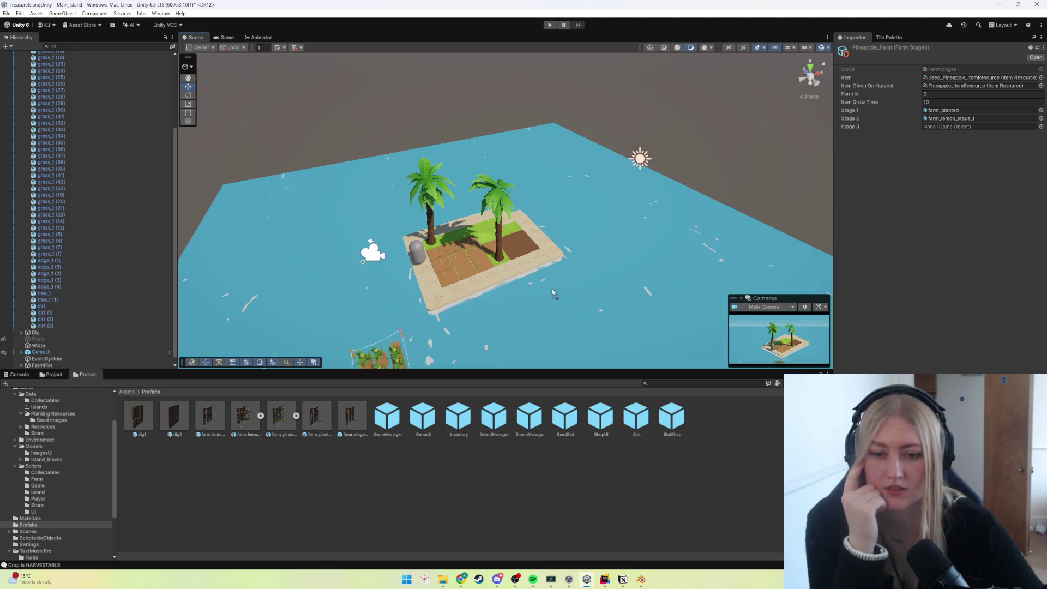
{"action": "left_click_drag", "start_coordinate": [245, 417], "coordinate": [974, 126]}
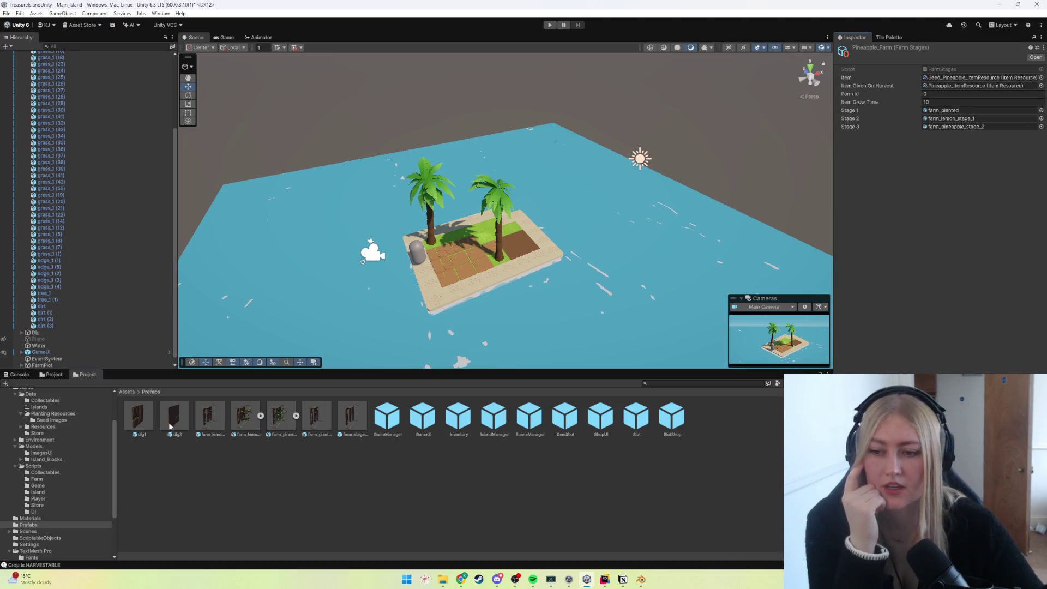
{"action": "left_click", "coordinate": [51, 375]}
{"action": "left_click", "coordinate": [549, 24]}
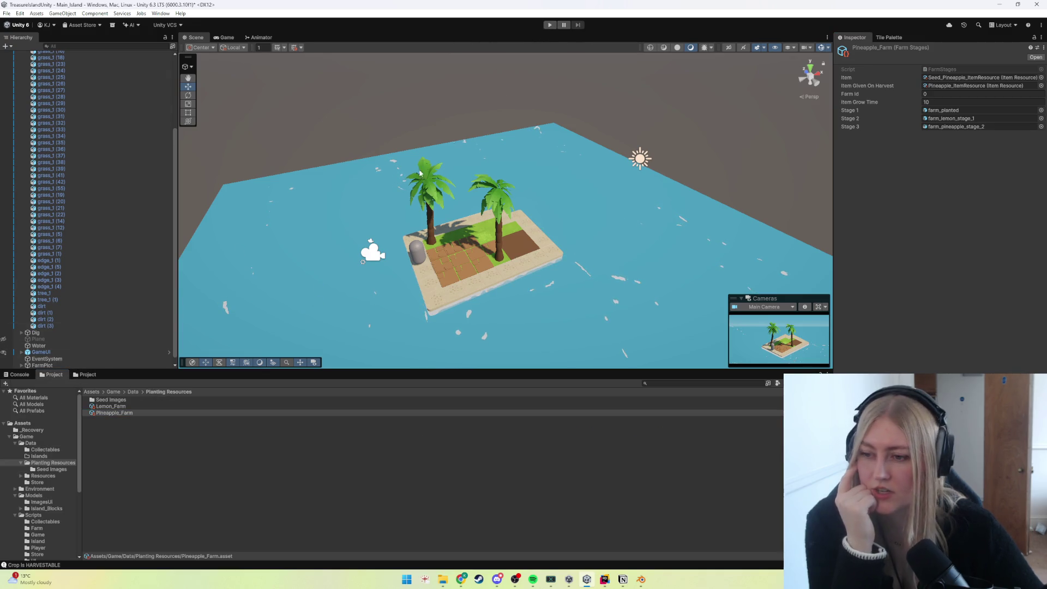
{"action": "left_click", "coordinate": [548, 24]}
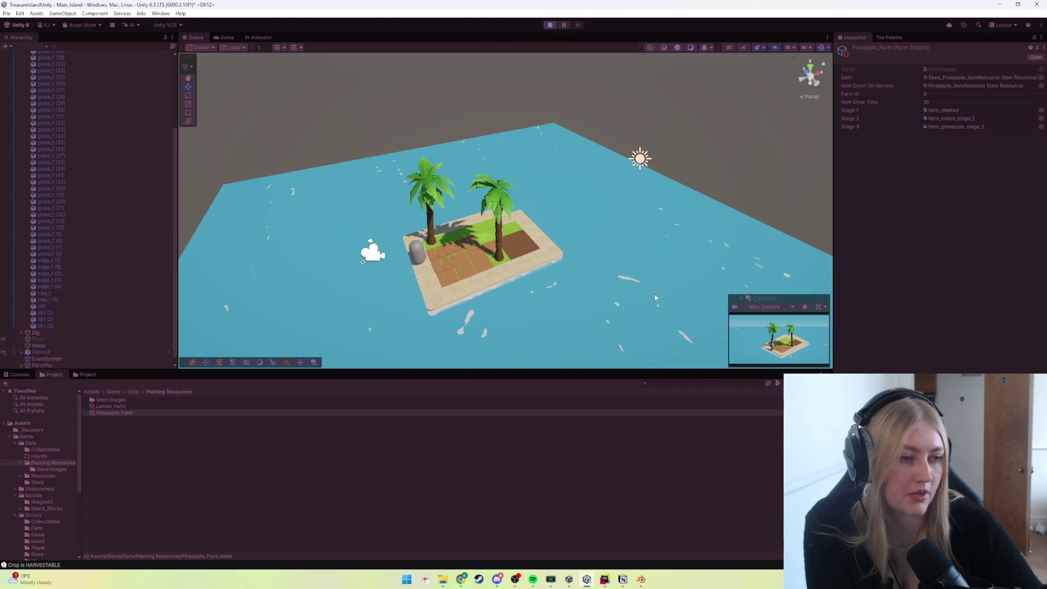
Walk the character to the plot, try planting a seed, then stop the game test.
{"action": "key", "text": "d"}
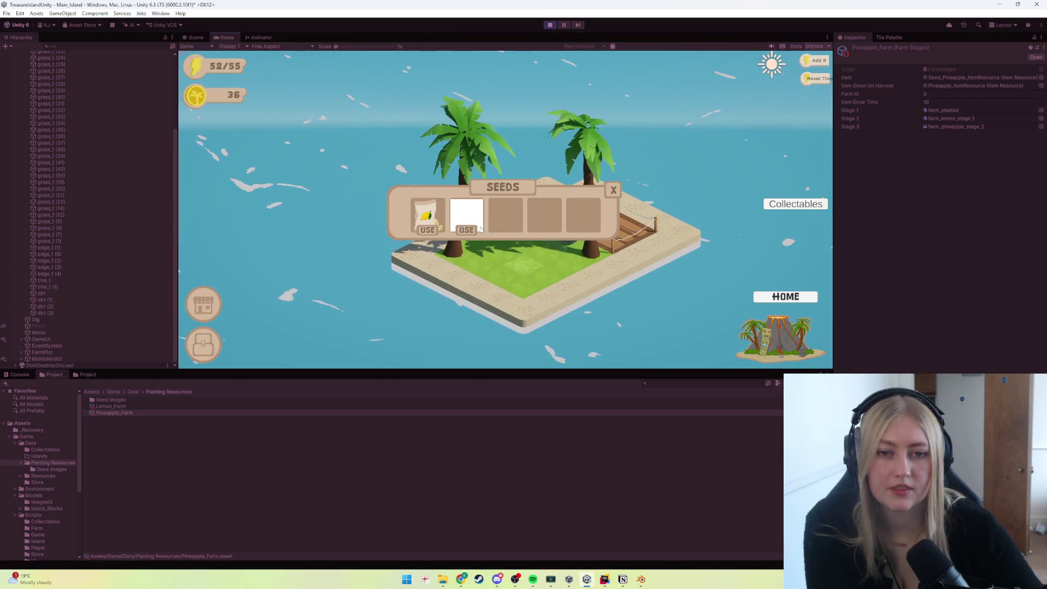
{"action": "left_click", "coordinate": [463, 229]}
{"action": "key", "text": "d"}
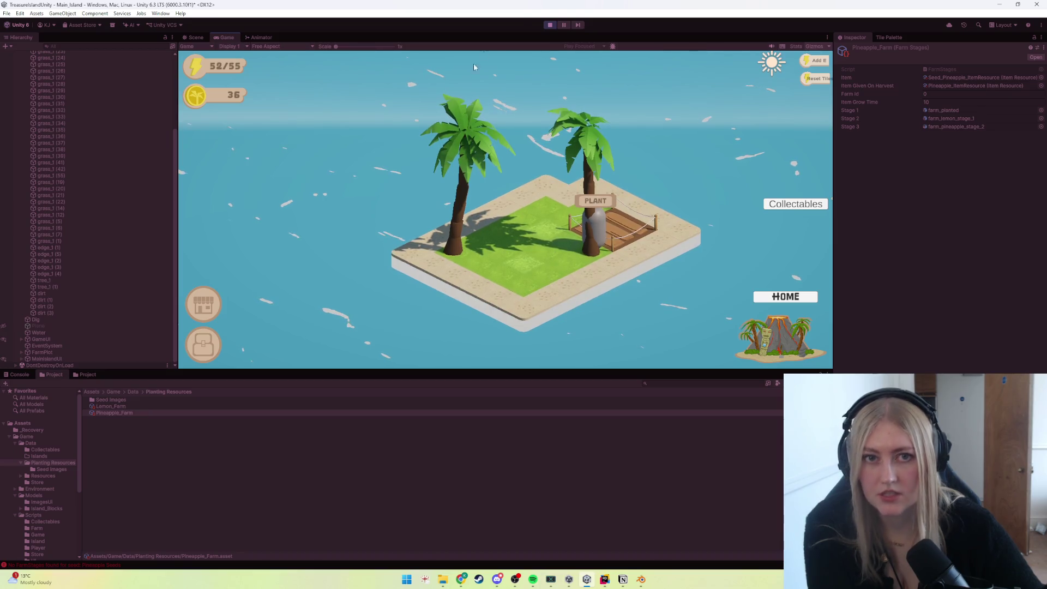
{"action": "left_click", "coordinate": [550, 24]}
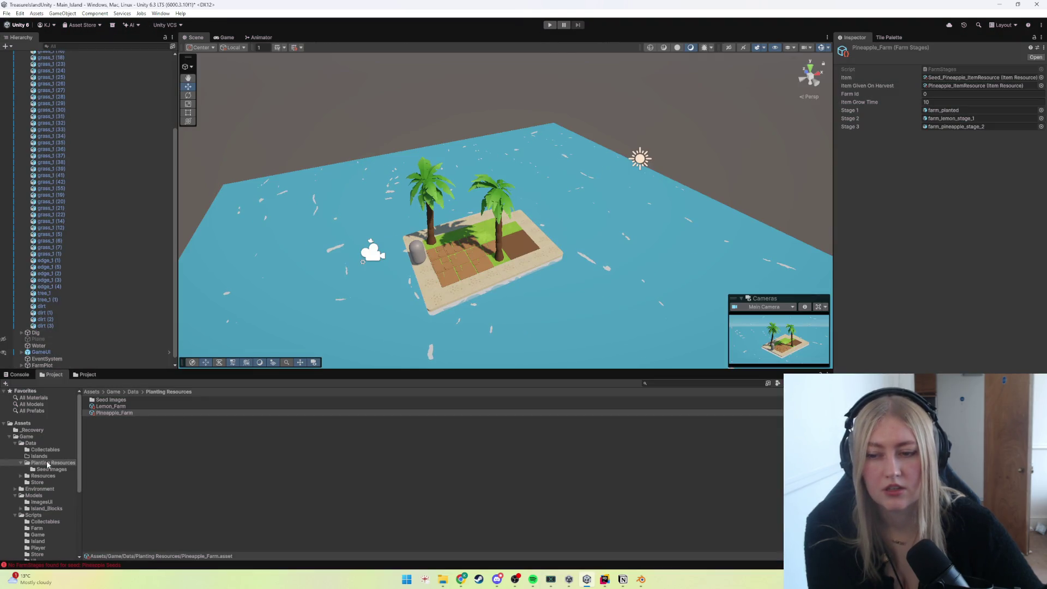
Flip between Lemon_Farm and Pineapple_Farm repeatedly to compare their stage settings.
{"action": "left_click", "coordinate": [112, 407]}
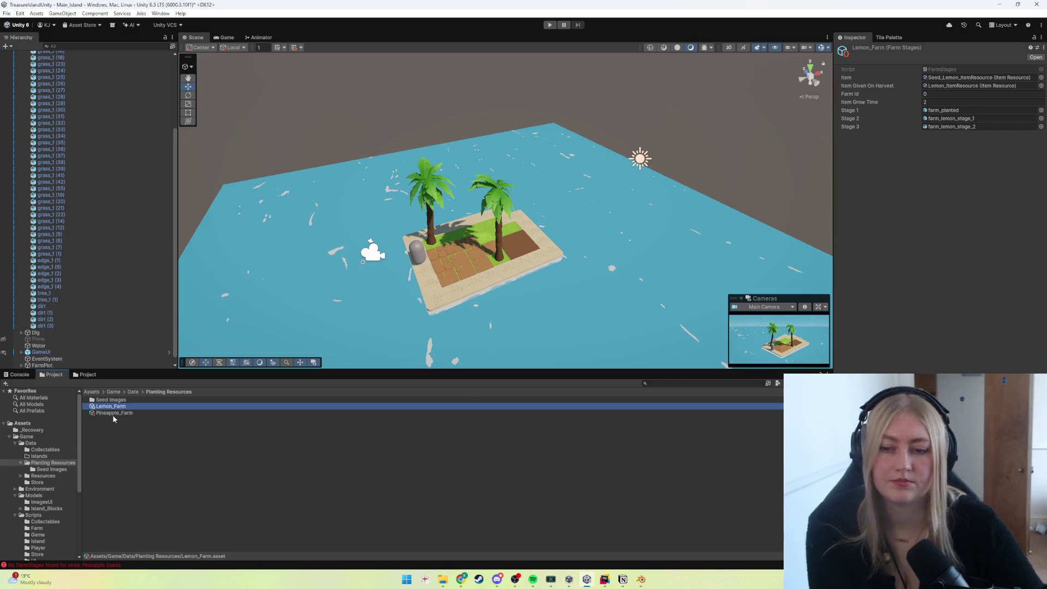
{"action": "left_click", "coordinate": [114, 412]}
{"action": "left_click", "coordinate": [115, 407]}
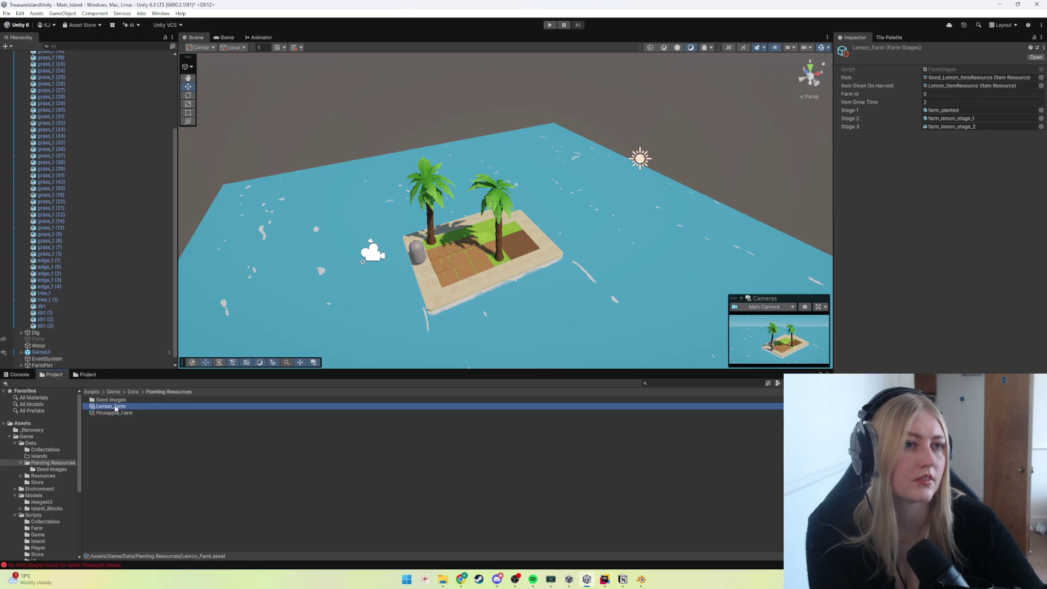
{"action": "left_click", "coordinate": [116, 406]}
{"action": "left_click", "coordinate": [117, 413]}
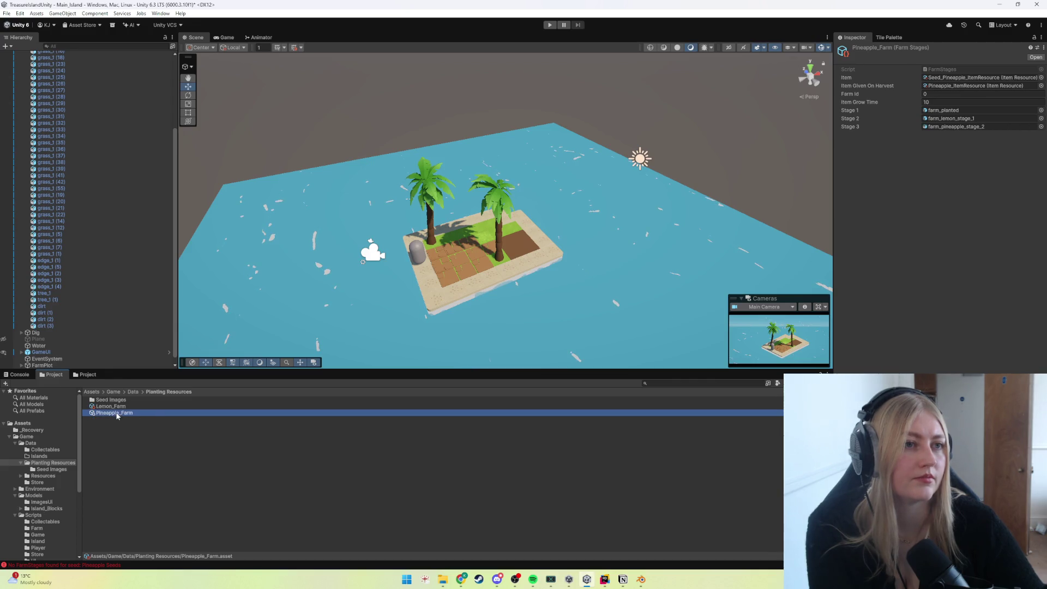
{"action": "left_click", "coordinate": [118, 406]}
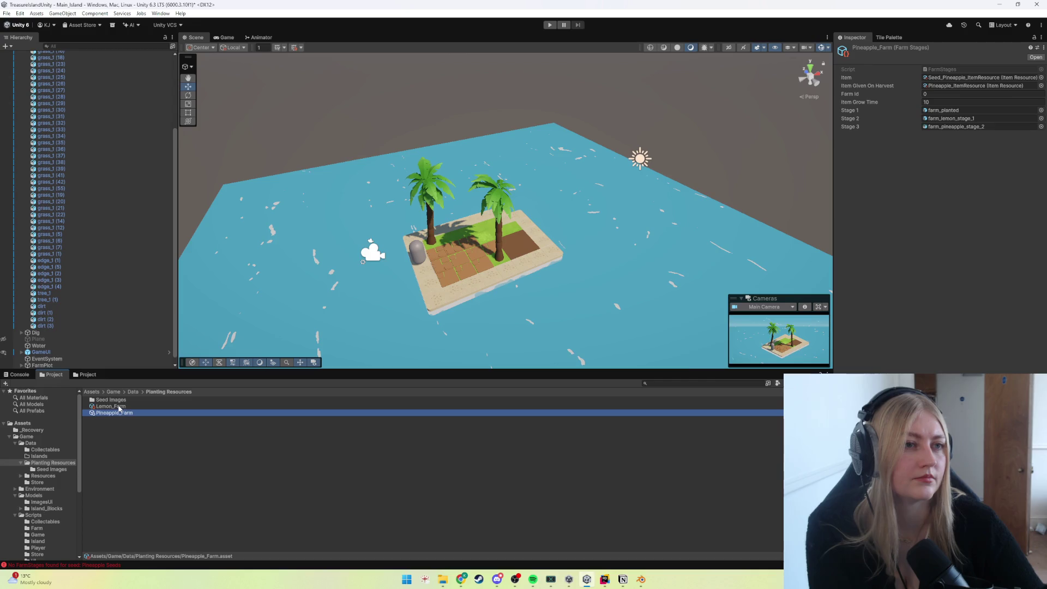
{"action": "left_click", "coordinate": [119, 407]}
{"action": "left_click", "coordinate": [119, 412]}
{"action": "left_click", "coordinate": [119, 406]}
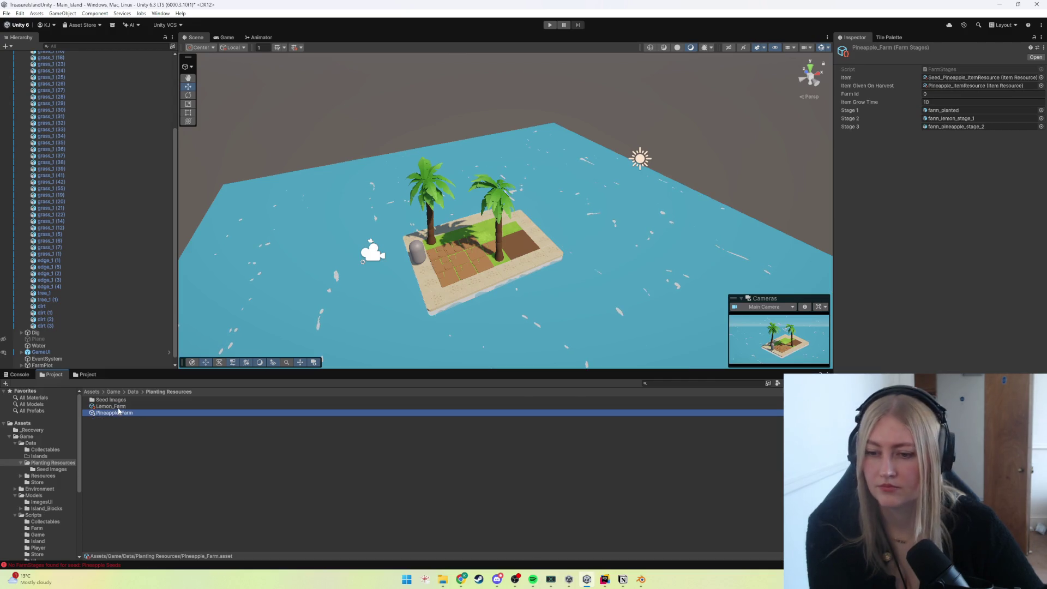
{"action": "left_click", "coordinate": [118, 407]}
Read the 'No FarmStages found' error details, then list the Resources item assets.
{"action": "left_click", "coordinate": [77, 565]}
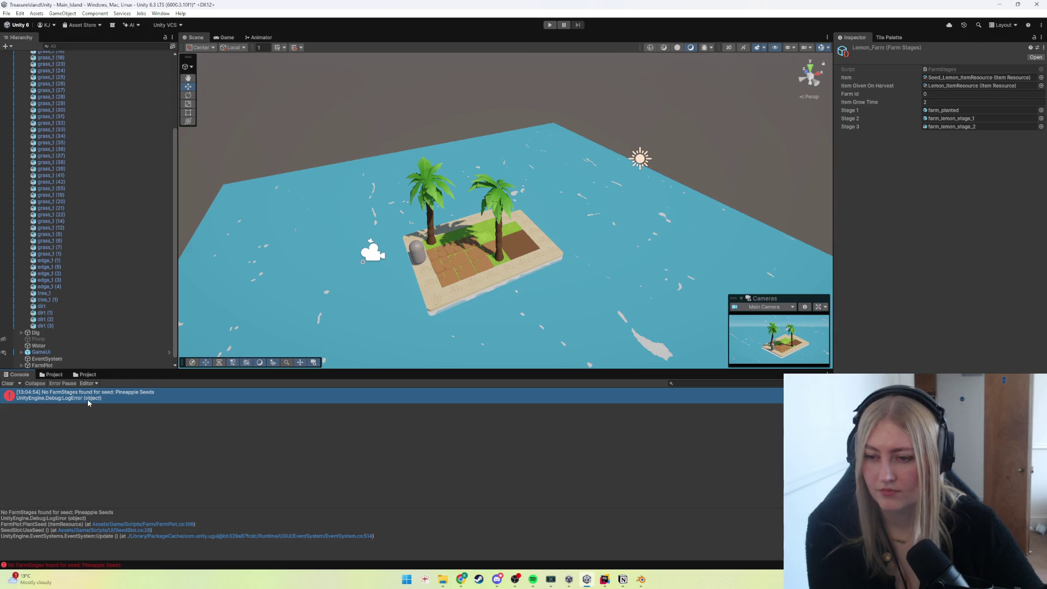
{"action": "left_click", "coordinate": [51, 374]}
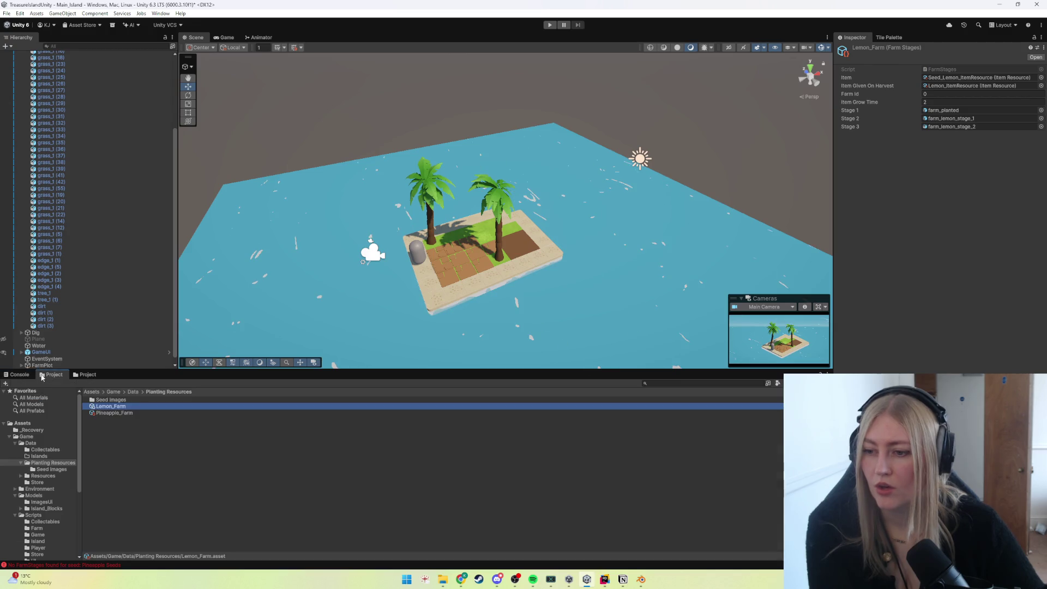
{"action": "left_click", "coordinate": [47, 469]}
{"action": "key", "text": "Down"}
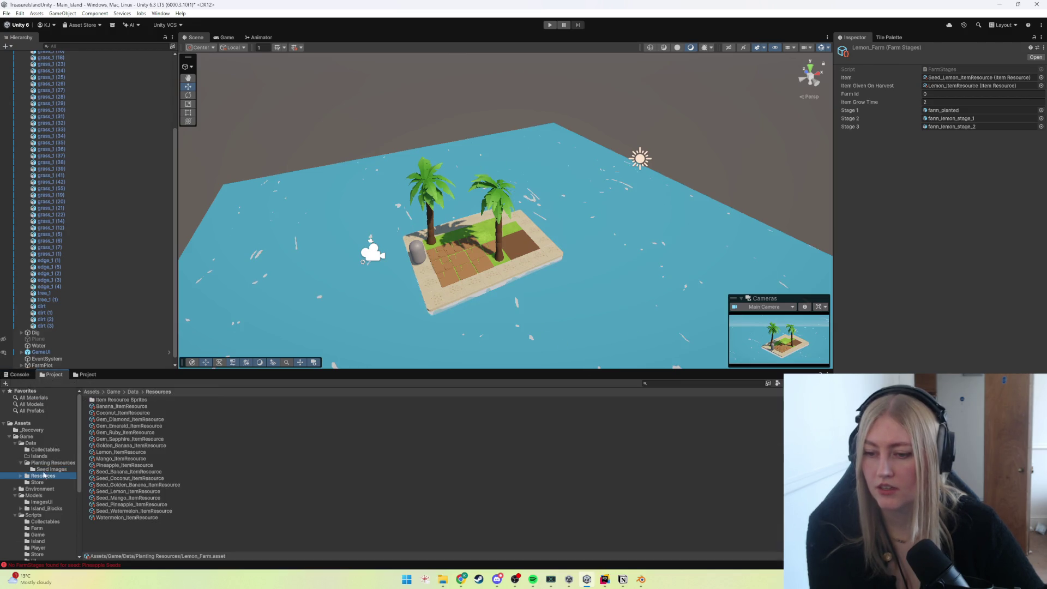
Inspect Seed_Pineapple, Pineapple and Seed_Watermelon ItemResource assets side by side.
{"action": "left_click", "coordinate": [115, 506]}
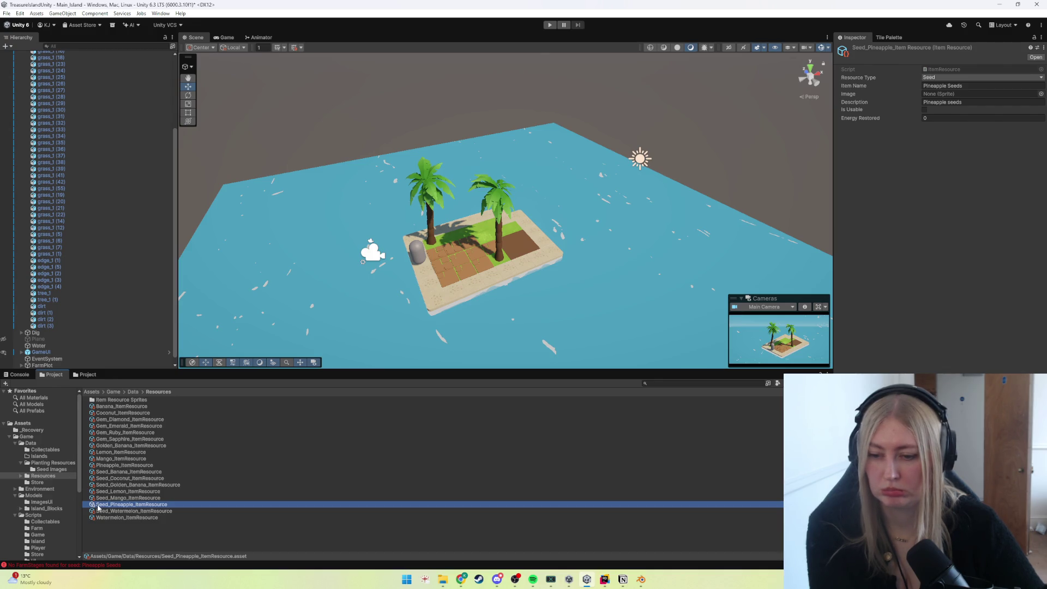
{"action": "left_click", "coordinate": [122, 464]}
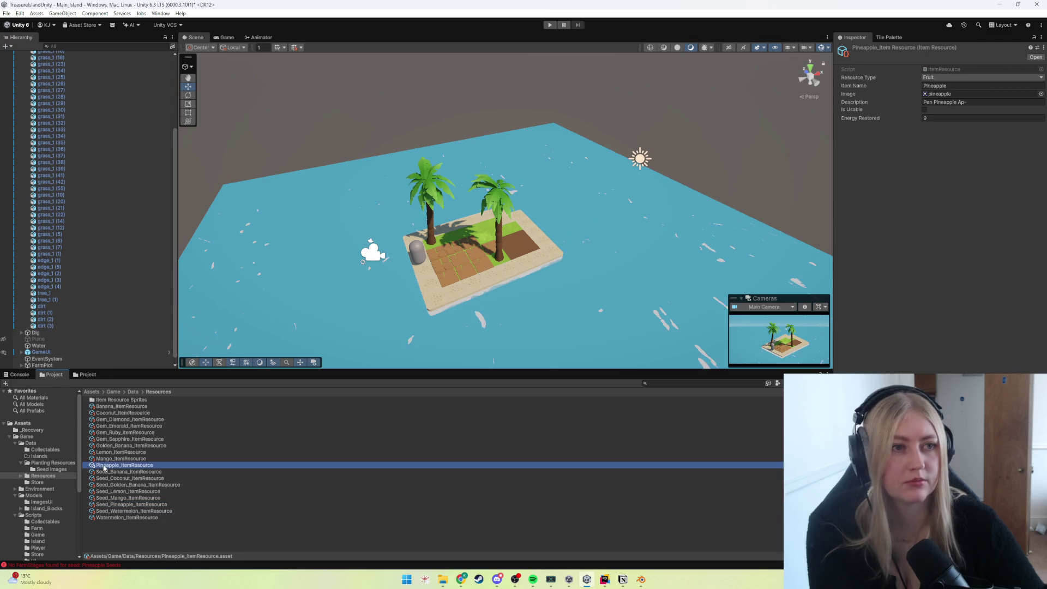
{"action": "left_click", "coordinate": [114, 510]}
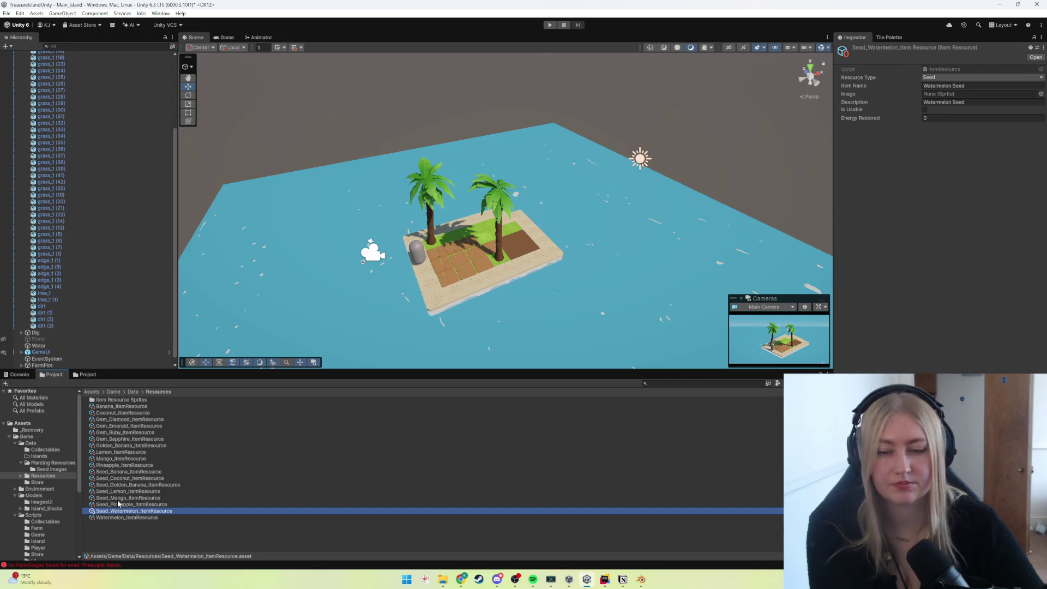
{"action": "left_click", "coordinate": [119, 505]}
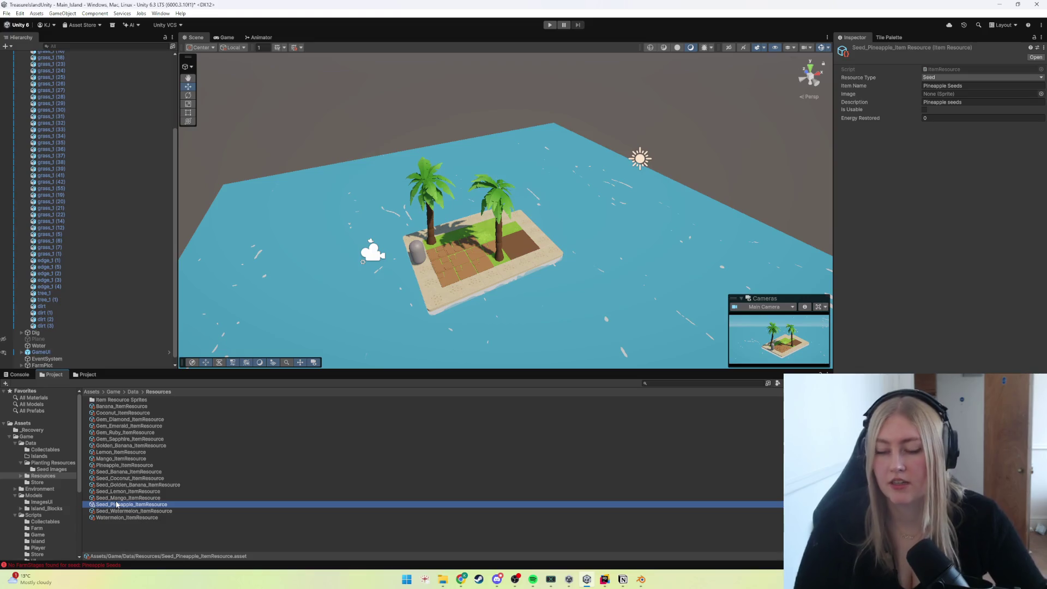
Browse Collectables and Data back into Resources and recheck Seed_Watermelon_ItemResource.
{"action": "left_click", "coordinate": [40, 450]}
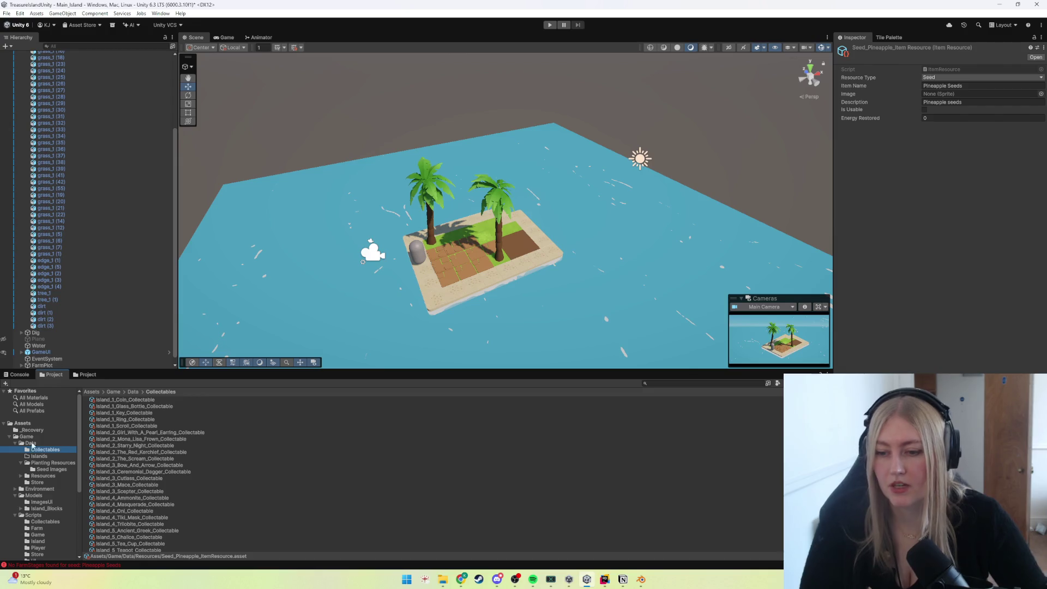
{"action": "left_click", "coordinate": [32, 443]}
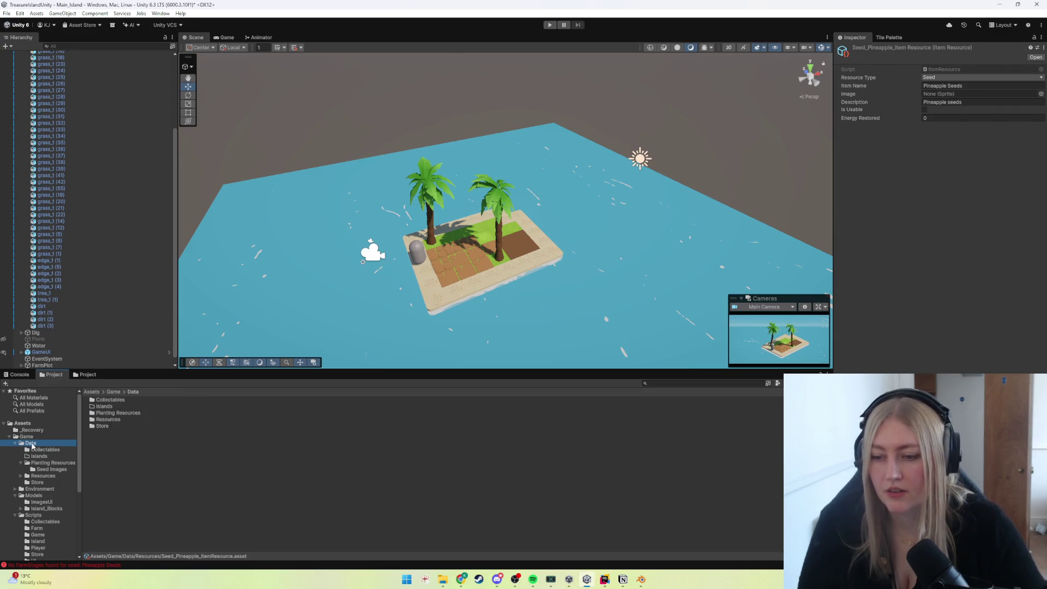
{"action": "left_click", "coordinate": [107, 422]}
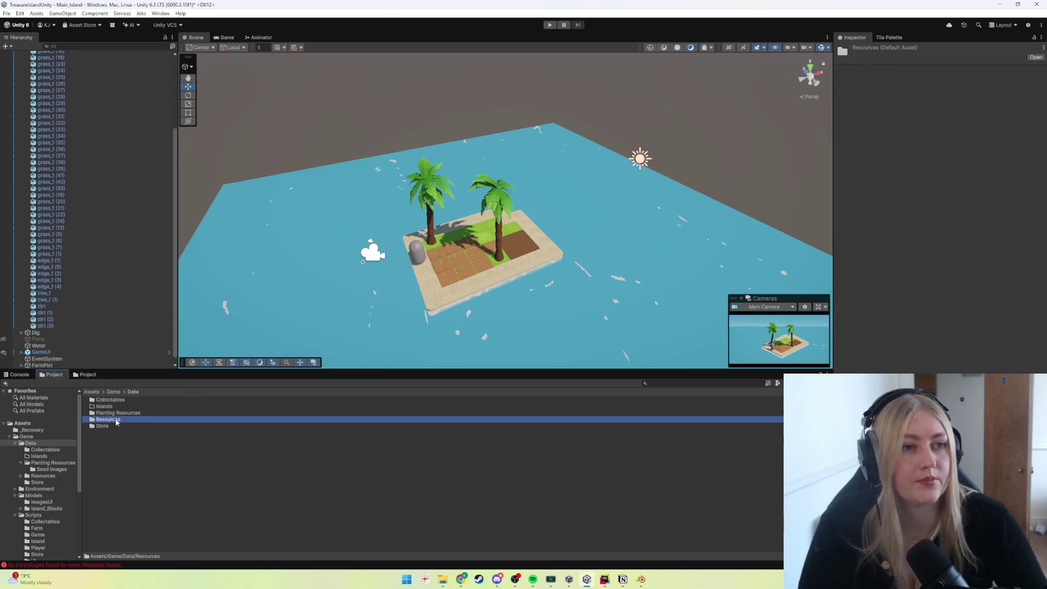
{"action": "double_click", "coordinate": [106, 420]}
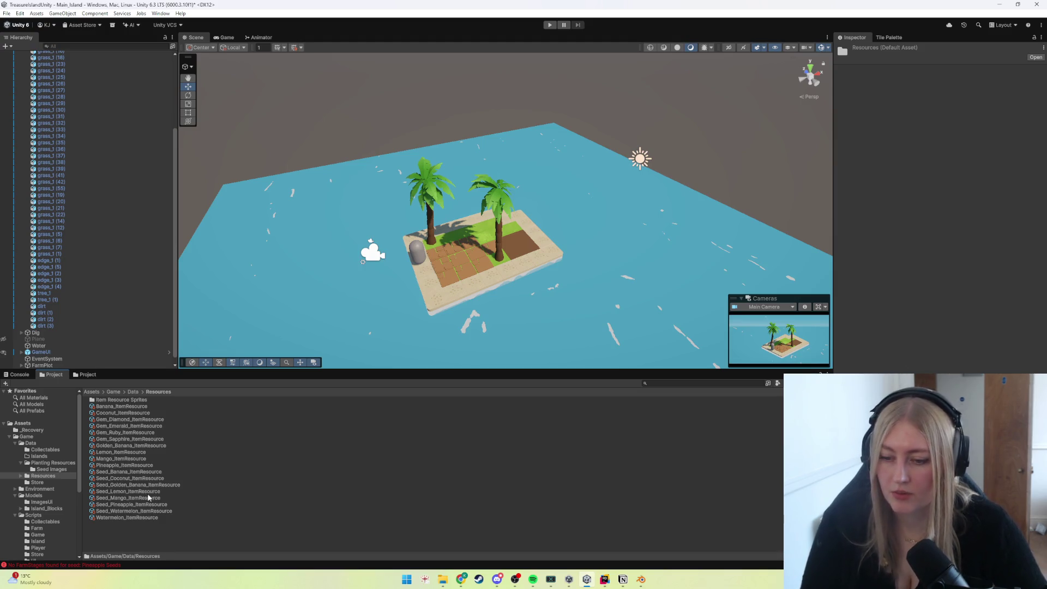
{"action": "left_click", "coordinate": [121, 511]}
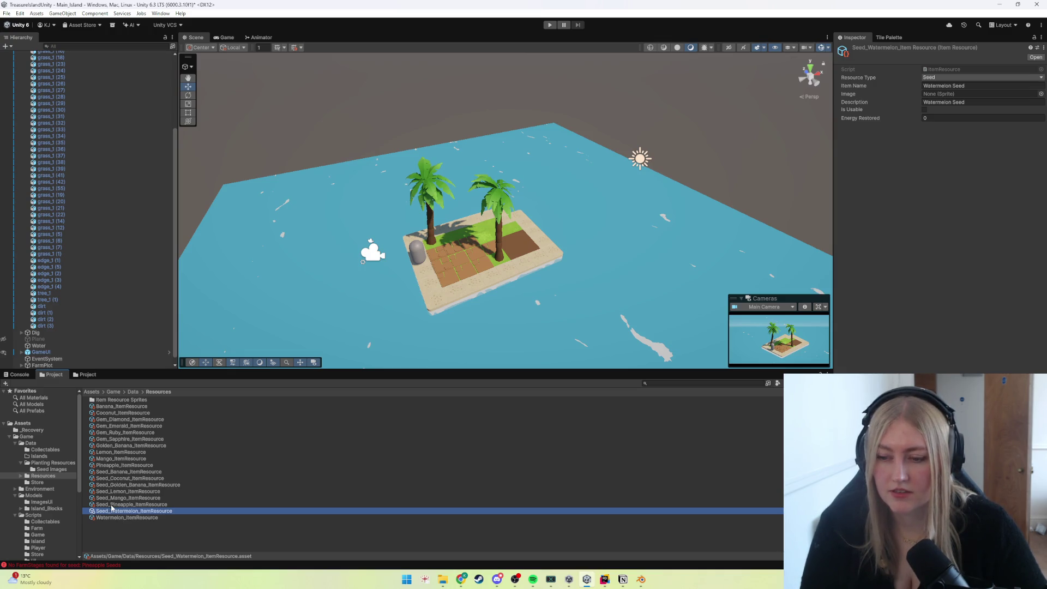
Dismiss the asset creation menu and bring the Pineapple Seeds FarmStages error back up.
{"action": "right_click", "coordinate": [103, 531]}
{"action": "mouse_move", "coordinate": [168, 296]}
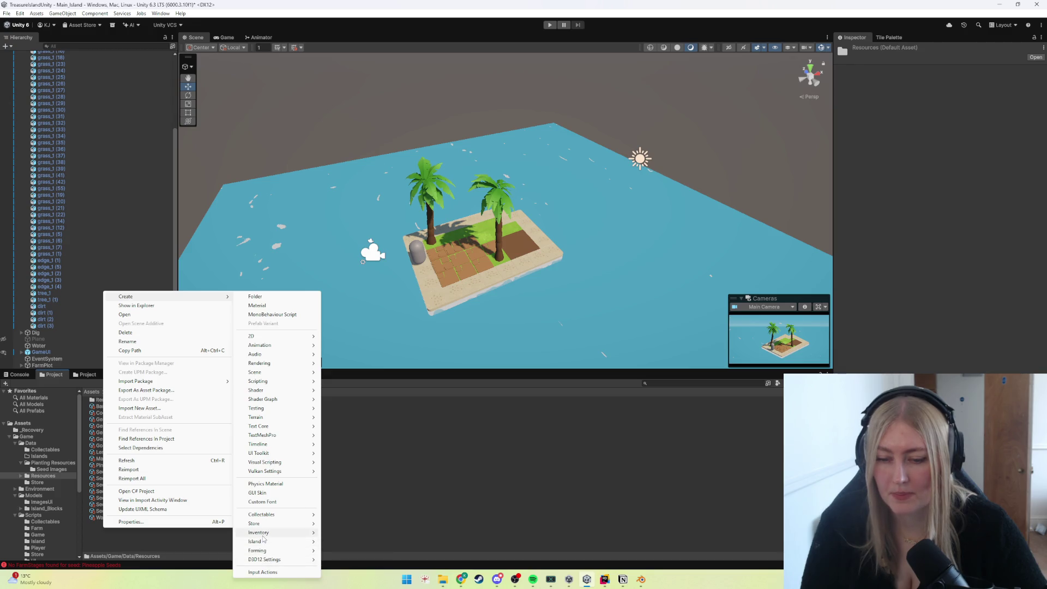
{"action": "mouse_move", "coordinate": [261, 514]}
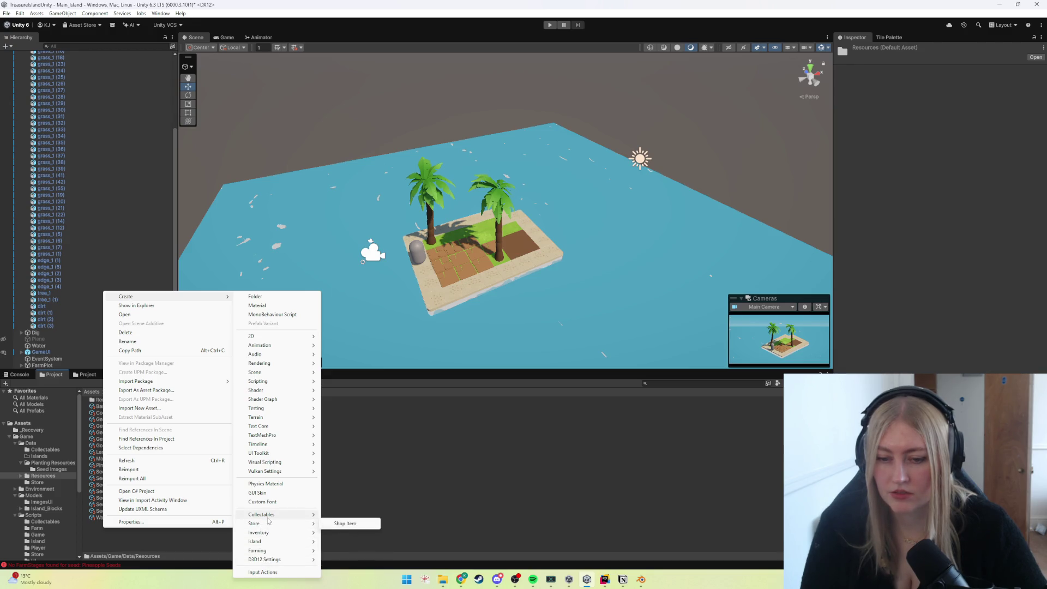
{"action": "left_click", "coordinate": [364, 550]}
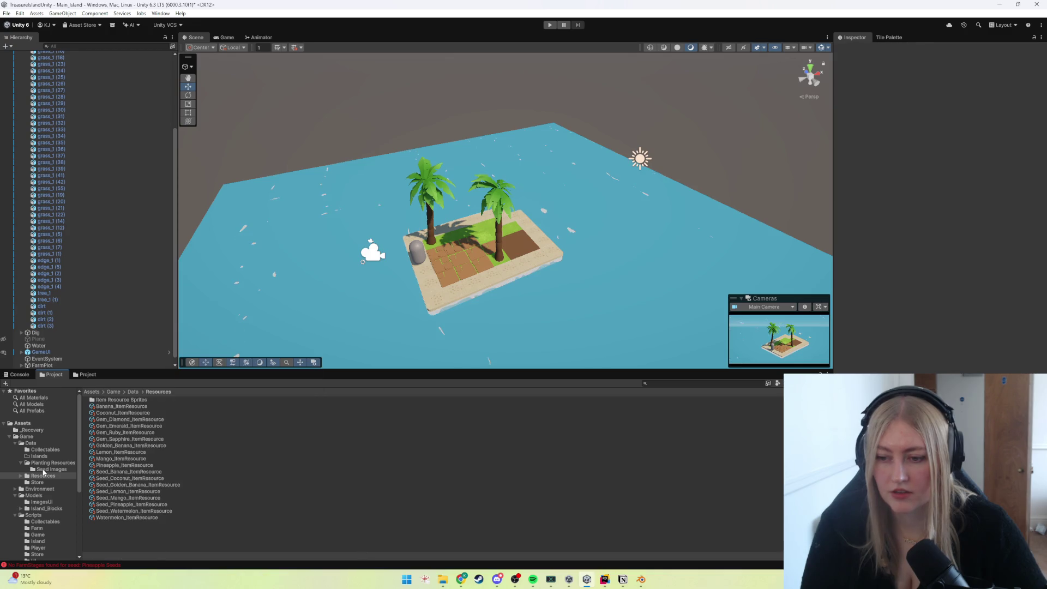
{"action": "left_click", "coordinate": [54, 565]}
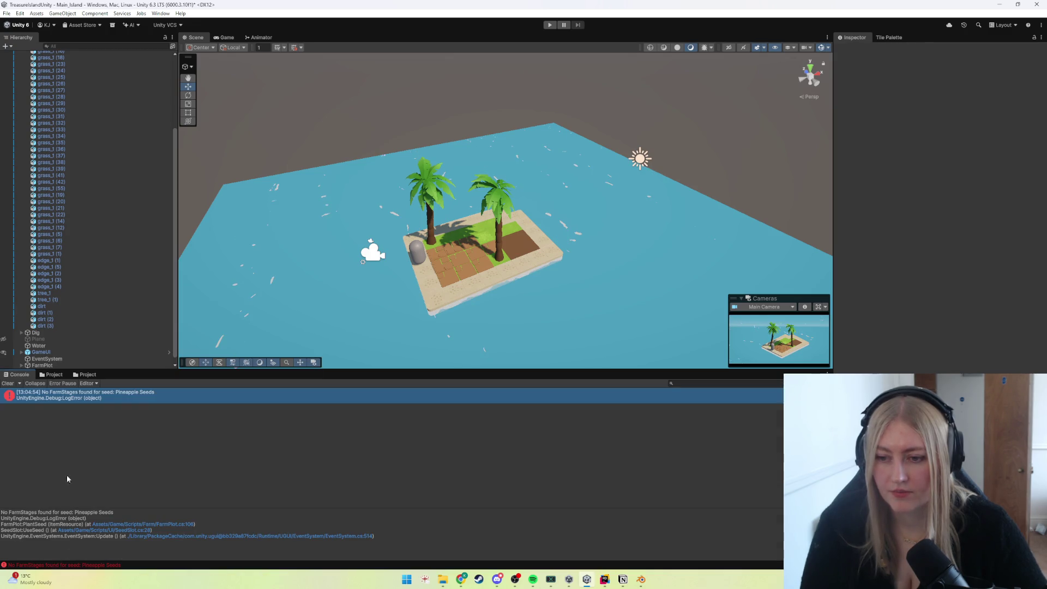
View the FarmPlot.cs error line in Rider, return to Unity and select GameManager.
{"action": "double_click", "coordinate": [105, 399]}
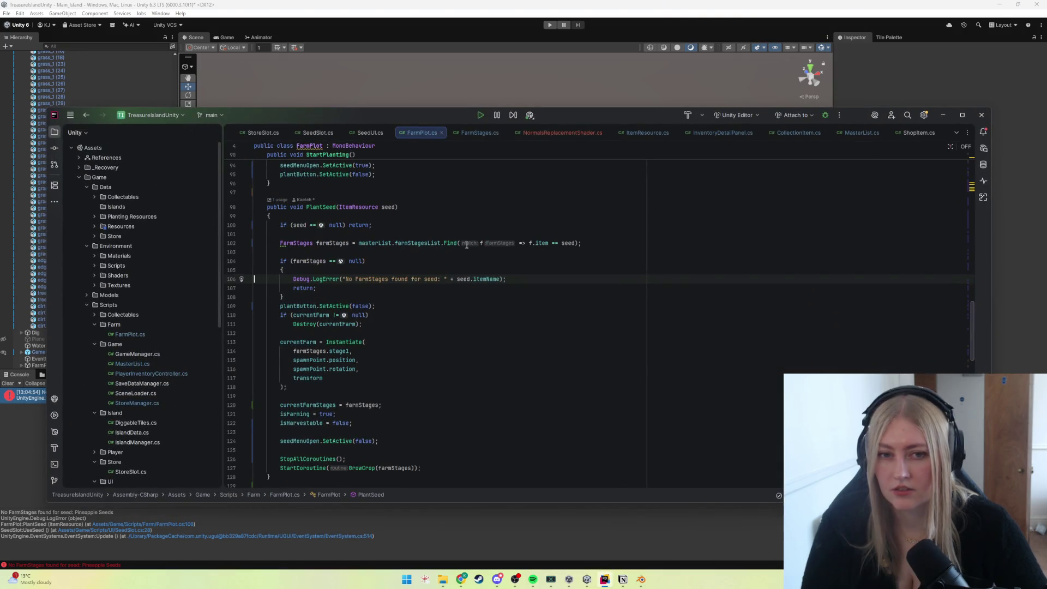
{"action": "left_click", "coordinate": [943, 115]}
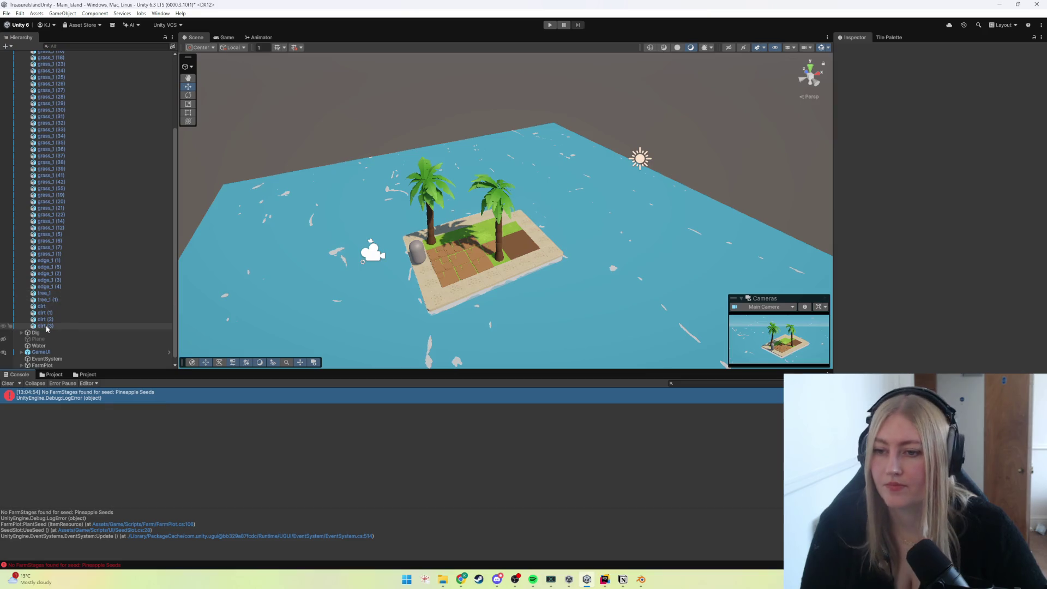
{"action": "scroll", "coordinate": [56, 223], "scroll_direction": "up", "scroll_amount": 5}
{"action": "left_click", "coordinate": [49, 93]}
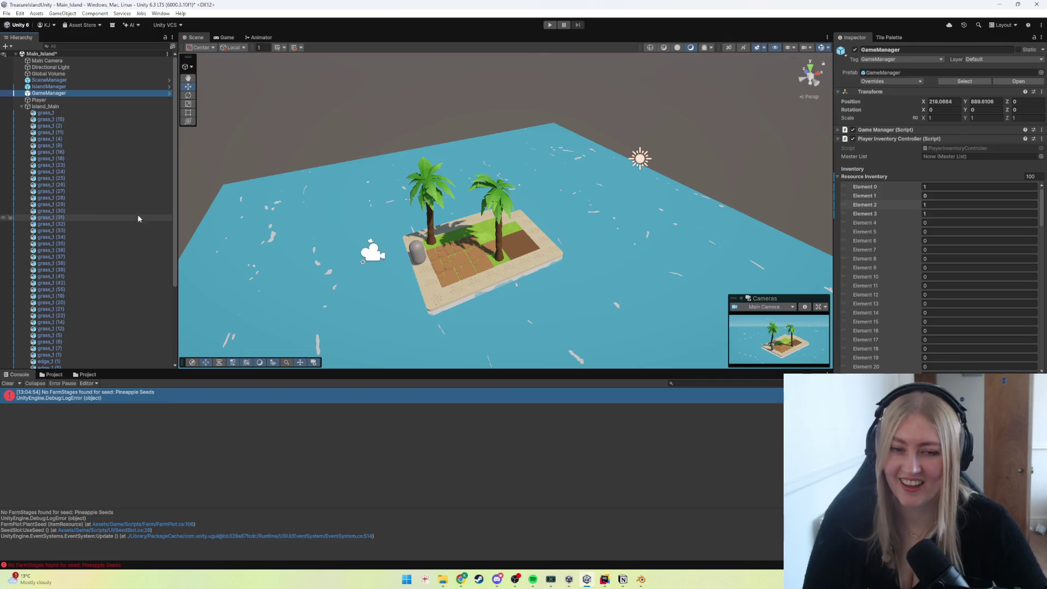
Fold the Game Manager component and expand Master List, revealing Farm Stages holds only Lemon_Farm.
{"action": "left_click", "coordinate": [843, 138]}
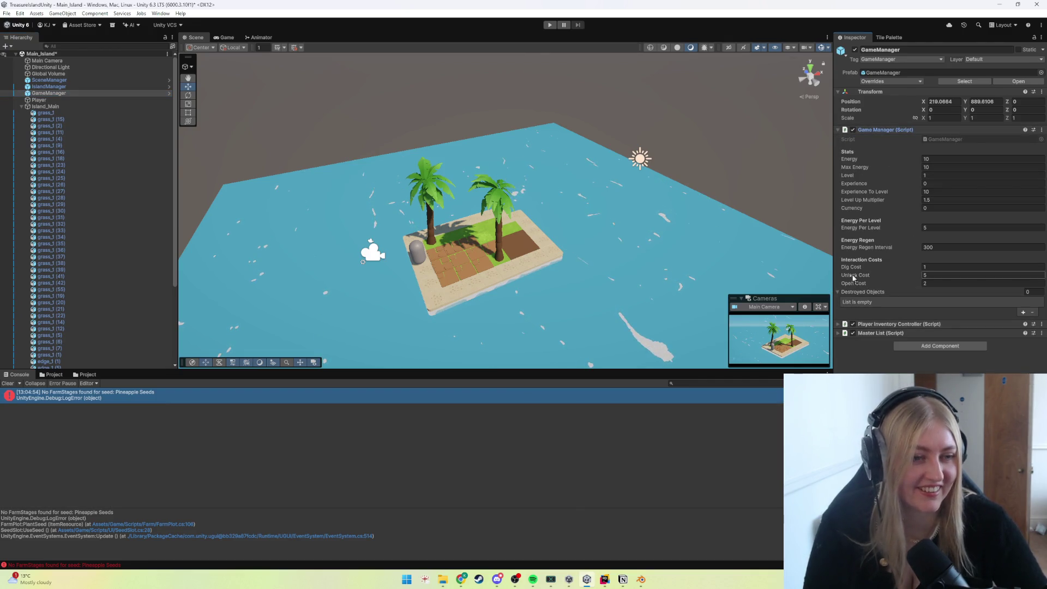
{"action": "left_click", "coordinate": [845, 130]}
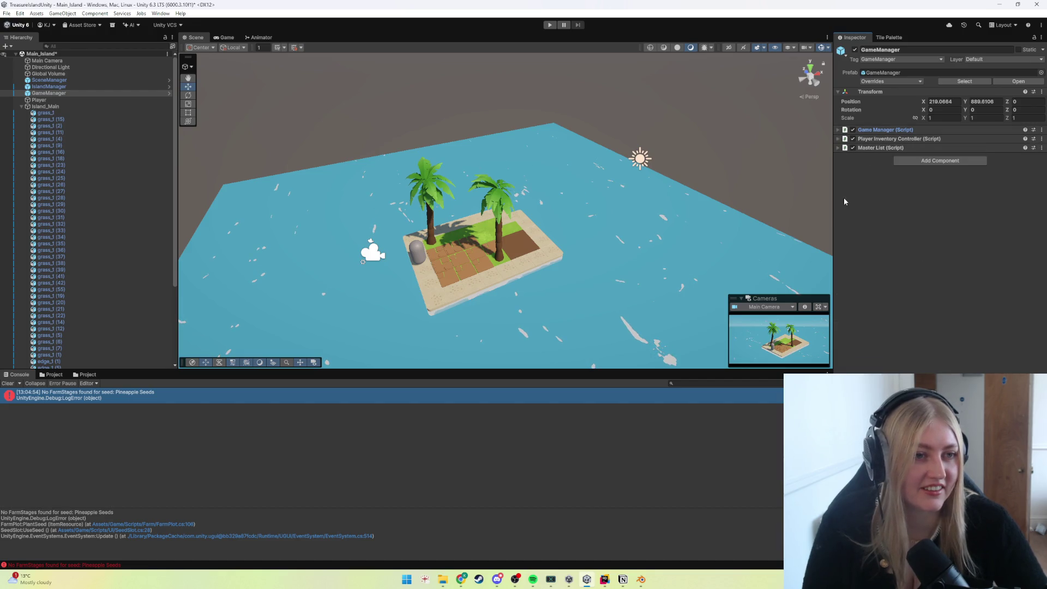
{"action": "left_click", "coordinate": [844, 147]}
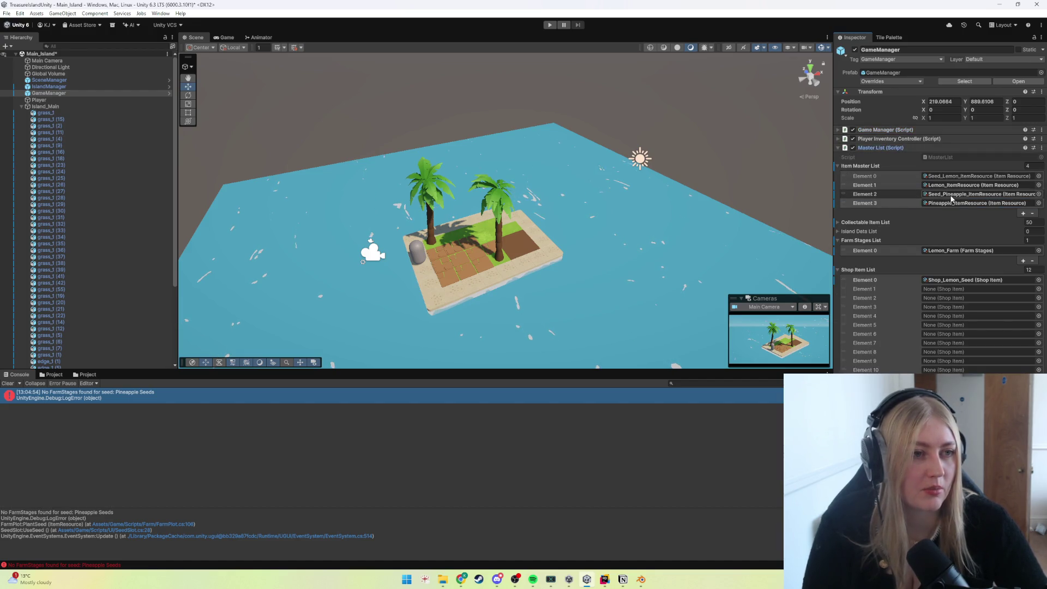